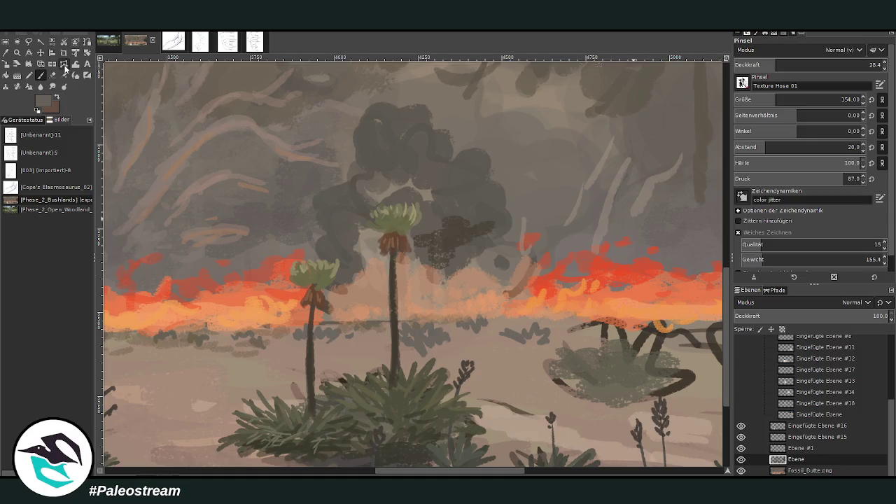
# Step: Raise the Texture Hose opacity and dab dark smoke texture over the cloud and around the palm trunks
pyautogui.moveTo(807, 65); pyautogui.dragTo(831, 65)
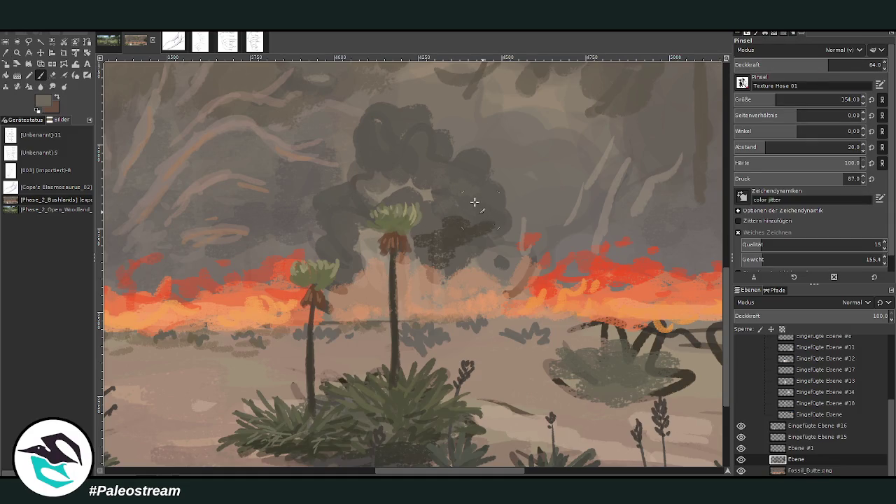
pyautogui.moveTo(380, 145)
pyautogui.mouseDown()
pyautogui.moveTo(399, 126)
pyautogui.moveTo(462, 179)
pyautogui.moveTo(475, 202)
pyautogui.mouseUp()
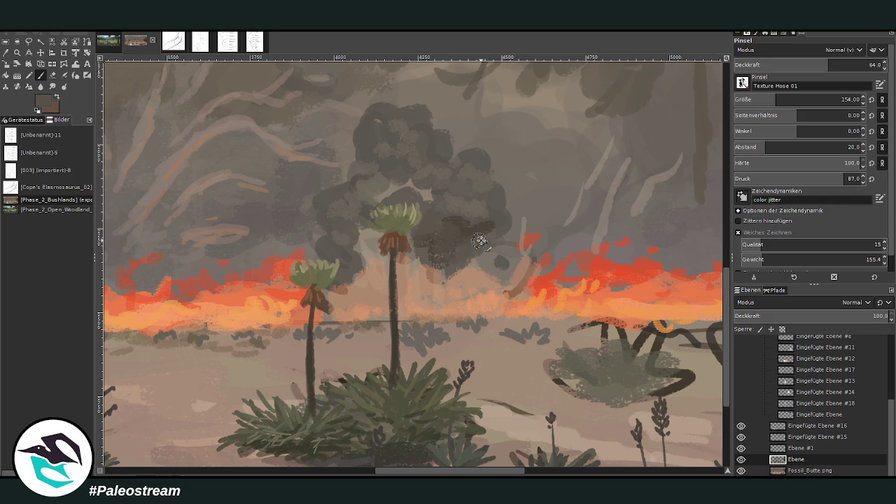
pyautogui.moveTo(375, 233)
pyautogui.mouseDown()
pyautogui.moveTo(358, 279)
pyautogui.moveTo(369, 264)
pyautogui.moveTo(434, 251)
pyautogui.moveTo(472, 260)
pyautogui.moveTo(420, 280)
pyautogui.mouseUp()
pyautogui.click(799, 65)
pyautogui.moveTo(798, 64); pyautogui.dragTo(791, 64)
pyautogui.moveTo(438, 274)
pyautogui.mouseDown()
pyautogui.moveTo(425, 279)
pyautogui.moveTo(439, 286)
pyautogui.moveTo(472, 264)
pyautogui.moveTo(362, 280)
pyautogui.mouseUp()
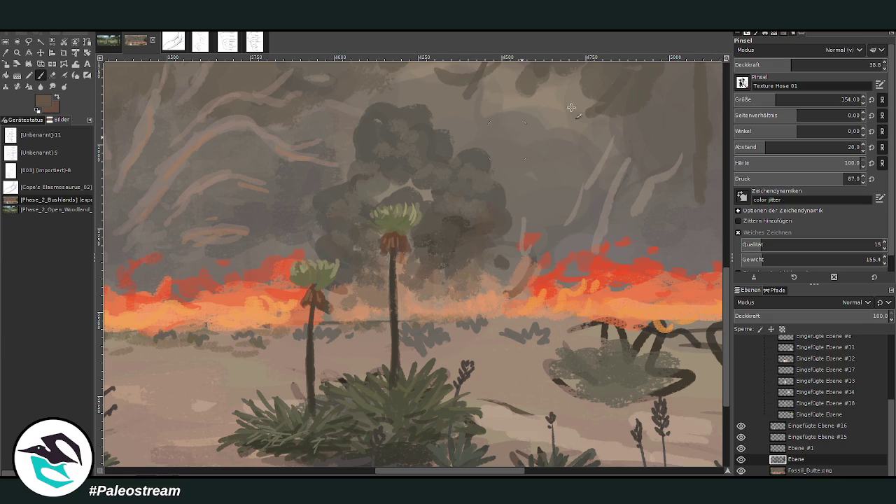
# Step: Sample smoke greys, set opacity to 58.7, and paint darker grey-brown smoke across the cloud
pyautogui.keyDown('ctrl'); pyautogui.click(655, 161); pyautogui.keyUp('ctrl')
pyautogui.click(822, 62)
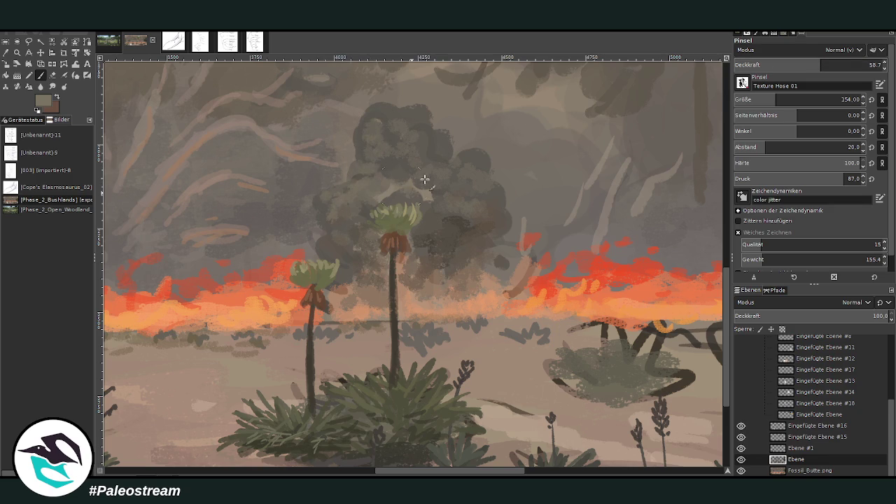
pyautogui.keyDown('ctrl'); pyautogui.click(662, 287); pyautogui.keyUp('ctrl')
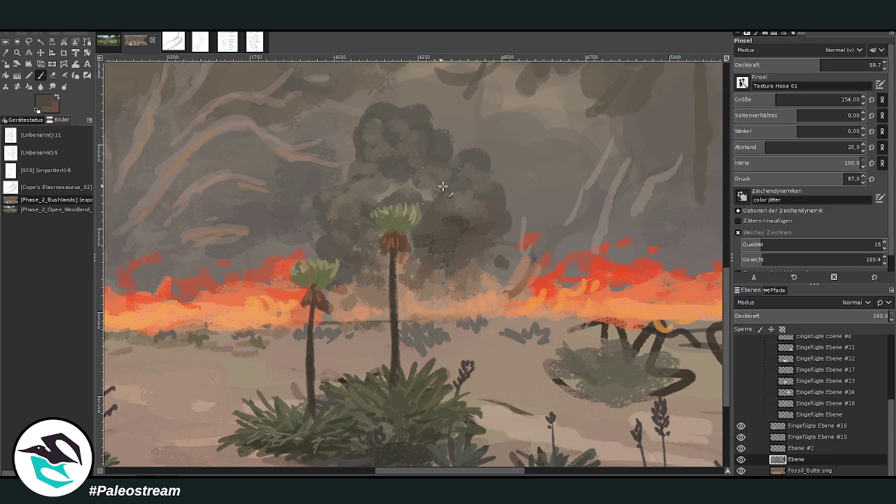
pyautogui.moveTo(484, 216)
pyautogui.mouseDown()
pyautogui.moveTo(402, 190)
pyautogui.moveTo(400, 166)
pyautogui.moveTo(467, 182)
pyautogui.mouseUp()
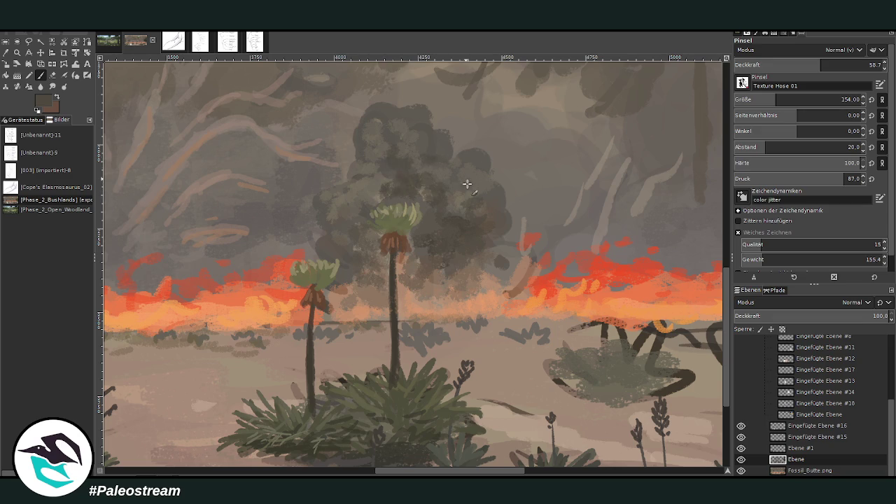
pyautogui.scroll(-3, 320, 223)
# Step: Zoom in on the lower-left shrubs beside the Dionysus flower card and return to the paintbrush
pyautogui.scroll(-2, 321, 223)
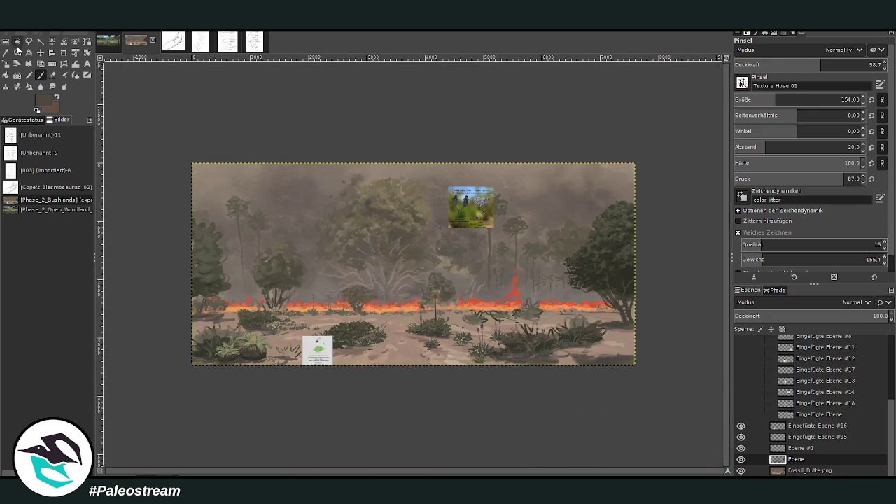
pyautogui.click(17, 51)
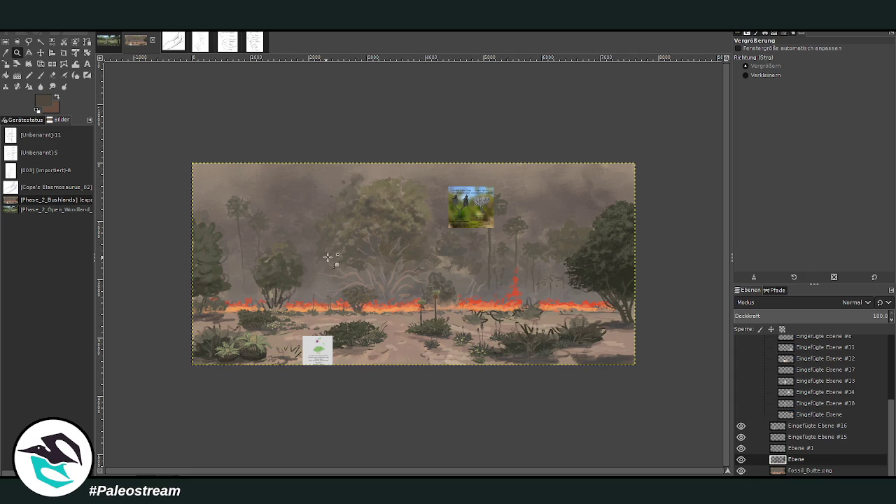
pyautogui.moveTo(185, 250); pyautogui.dragTo(341, 371)
pyautogui.click(41, 52)
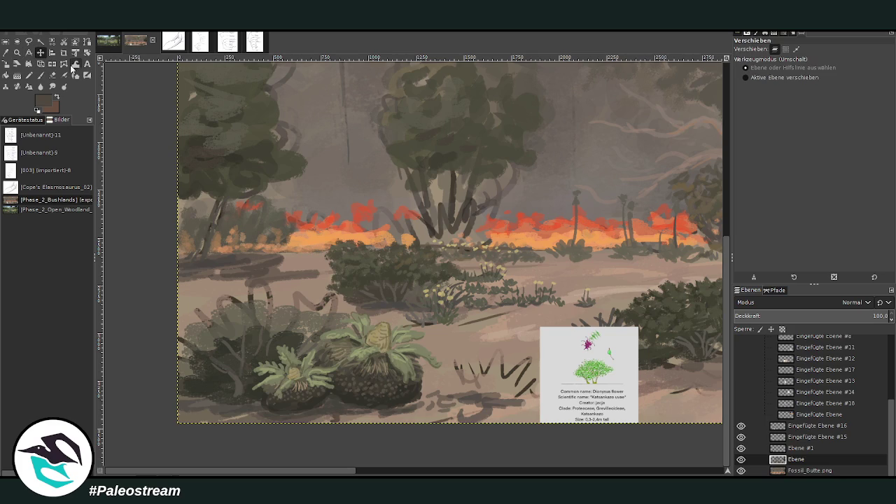
pyautogui.click(17, 53)
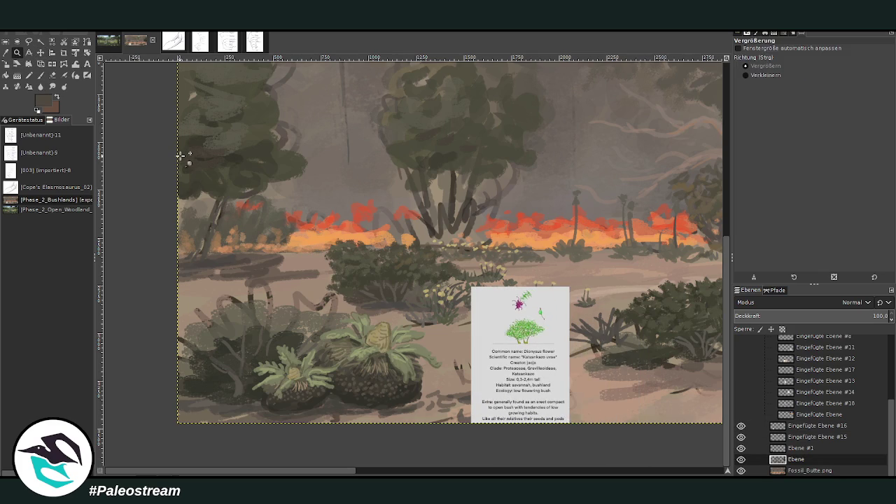
pyautogui.moveTo(192, 161); pyautogui.dragTo(570, 455)
pyautogui.press('p')
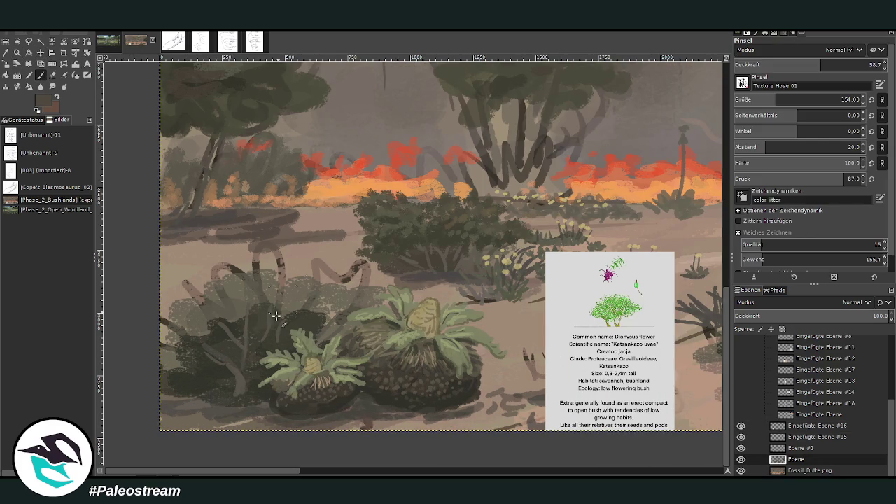
# Step: Enlarge the brush and fill the left shrub with dark green branches and foliage
pyautogui.press('>')
pyautogui.press(']')
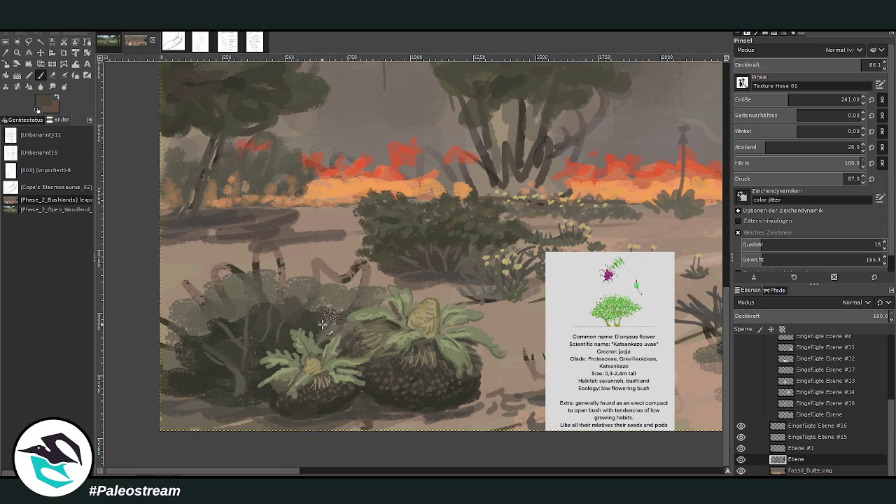
pyautogui.moveTo(333, 309); pyautogui.dragTo(225, 353)
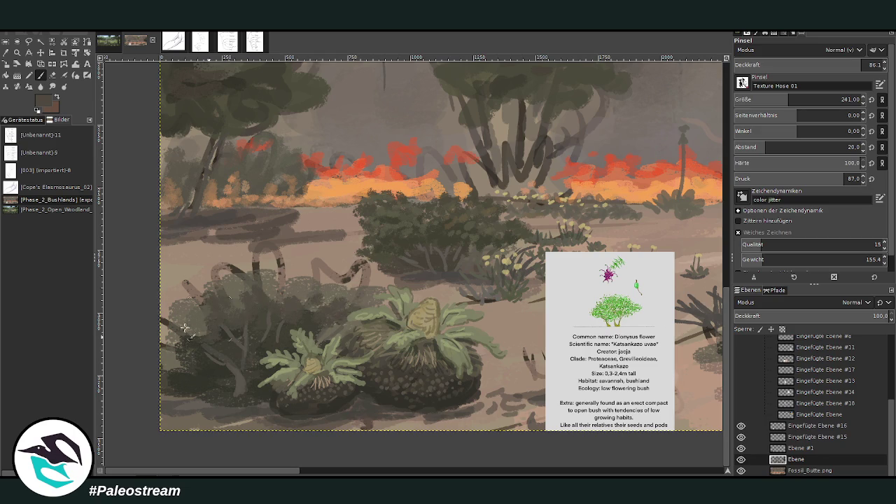
pyautogui.moveTo(204, 365)
pyautogui.mouseDown()
pyautogui.moveTo(172, 359)
pyautogui.moveTo(176, 327)
pyautogui.moveTo(301, 301)
pyautogui.moveTo(345, 308)
pyautogui.moveTo(280, 286)
pyautogui.moveTo(208, 310)
pyautogui.moveTo(175, 305)
pyautogui.moveTo(203, 284)
pyautogui.moveTo(273, 280)
pyautogui.moveTo(309, 295)
pyautogui.moveTo(277, 262)
pyautogui.moveTo(320, 310)
pyautogui.moveTo(294, 290)
pyautogui.moveTo(257, 280)
pyautogui.moveTo(245, 288)
pyautogui.mouseUp()
pyautogui.keyDown('ctrl'); pyautogui.click(389, 234); pyautogui.keyUp('ctrl')
pyautogui.keyDown('ctrl'); pyautogui.click(404, 241); pyautogui.keyUp('ctrl')
pyautogui.moveTo(306, 268)
pyautogui.mouseDown()
pyautogui.moveTo(245, 269)
pyautogui.moveTo(168, 294)
pyautogui.moveTo(163, 332)
pyautogui.mouseUp()
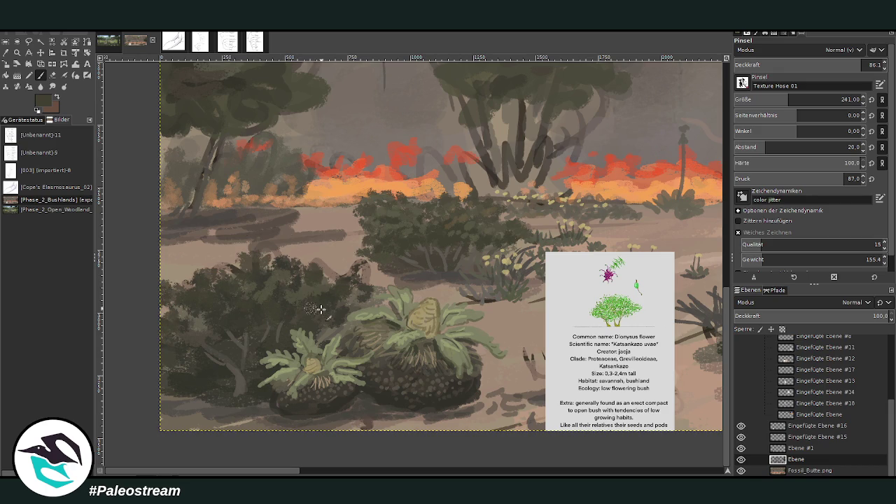
pyautogui.moveTo(324, 258); pyautogui.dragTo(336, 257)
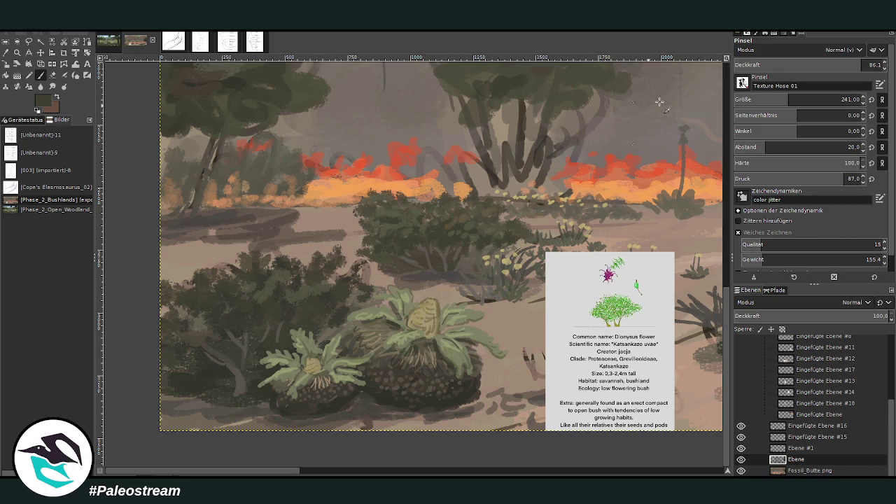
# Step: Shrink the brush to 169 and add foliage along the shrub's top-left edge
pyautogui.moveTo(861, 64); pyautogui.dragTo(868, 64)
pyautogui.click(842, 99)
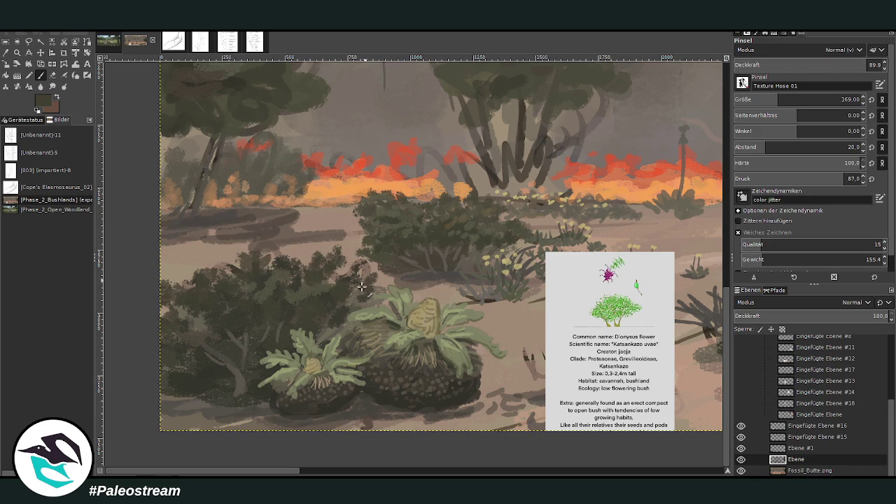
pyautogui.moveTo(188, 268); pyautogui.dragTo(183, 307)
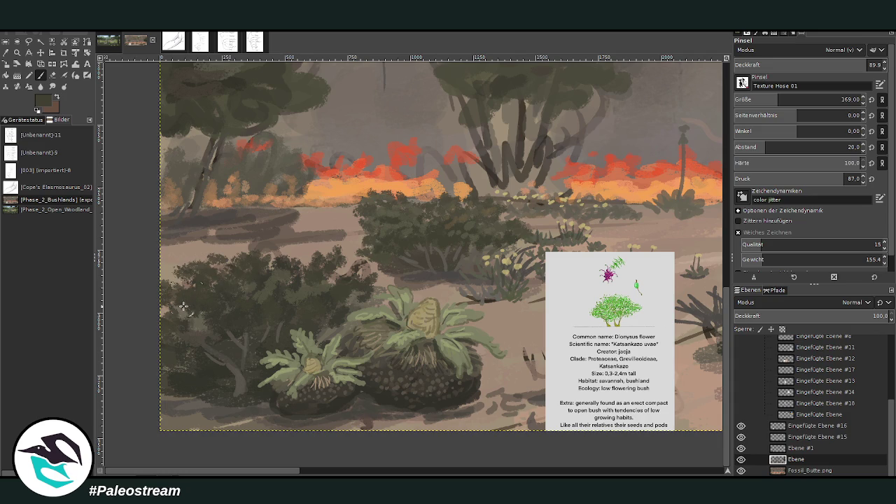
pyautogui.keyDown('ctrl'); pyautogui.click(410, 208); pyautogui.keyUp('ctrl')
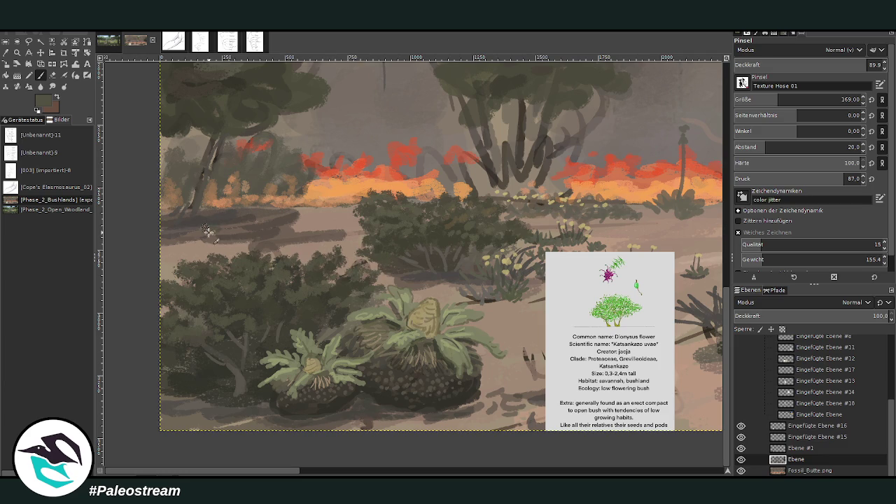
# Step: Sample ground tans and browns and paint dark brown strokes on the ground
pyautogui.keyDown('ctrl'); pyautogui.click(492, 194); pyautogui.keyUp('ctrl')
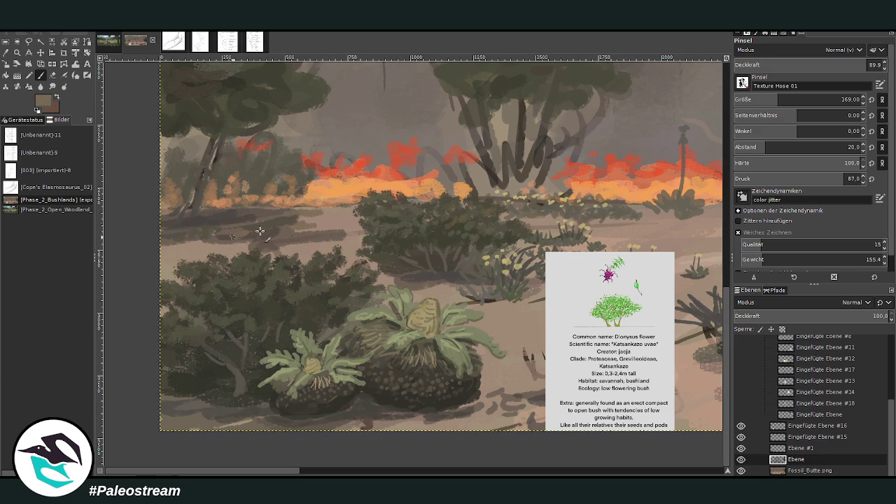
pyautogui.keyDown('ctrl'); pyautogui.click(459, 195); pyautogui.keyUp('ctrl')
pyautogui.moveTo(236, 234)
pyautogui.mouseDown()
pyautogui.moveTo(196, 247)
pyautogui.moveTo(207, 236)
pyautogui.mouseUp()
pyautogui.keyDown('ctrl'); pyautogui.click(572, 209); pyautogui.keyUp('ctrl')
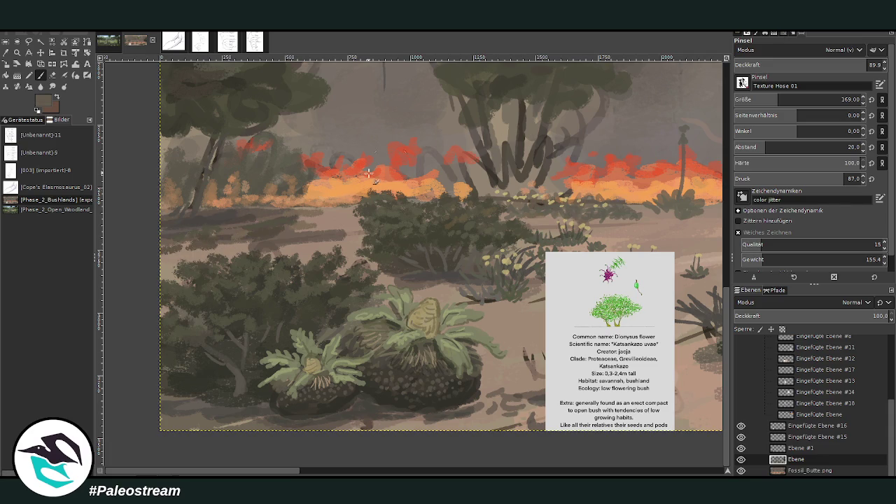
pyautogui.keyDown('ctrl'); pyautogui.click(307, 237); pyautogui.keyUp('ctrl')
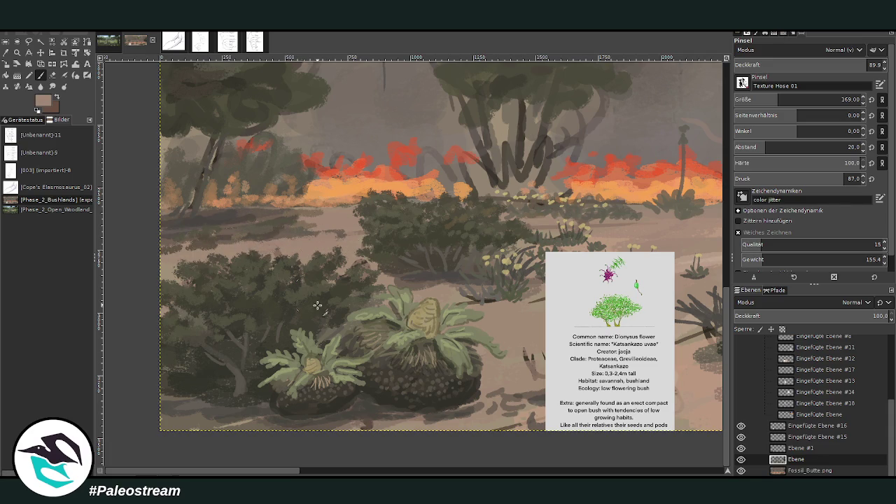
# Step: Pan right and start a dark bush among the flowering stalks, extending it up-right
pyautogui.moveTo(316, 467); pyautogui.dragTo(476, 468)
pyautogui.moveTo(375, 473)
pyautogui.mouseDown()
pyautogui.moveTo(570, 343)
pyautogui.moveTo(445, 288)
pyautogui.moveTo(427, 326)
pyautogui.moveTo(394, 339)
pyautogui.mouseUp()
pyautogui.keyDown('ctrl'); pyautogui.click(570, 343); pyautogui.keyUp('ctrl')
pyautogui.moveTo(506, 301)
pyautogui.mouseDown()
pyautogui.moveTo(546, 320)
pyautogui.moveTo(592, 291)
pyautogui.moveTo(569, 287)
pyautogui.moveTo(594, 301)
pyautogui.moveTo(616, 294)
pyautogui.moveTo(518, 290)
pyautogui.moveTo(505, 282)
pyautogui.moveTo(501, 256)
pyautogui.moveTo(467, 269)
pyautogui.moveTo(521, 241)
pyautogui.moveTo(448, 280)
pyautogui.moveTo(476, 255)
pyautogui.moveTo(430, 248)
pyautogui.moveTo(400, 346)
pyautogui.moveTo(374, 353)
pyautogui.moveTo(445, 357)
pyautogui.moveTo(483, 319)
pyautogui.moveTo(358, 336)
pyautogui.mouseUp()
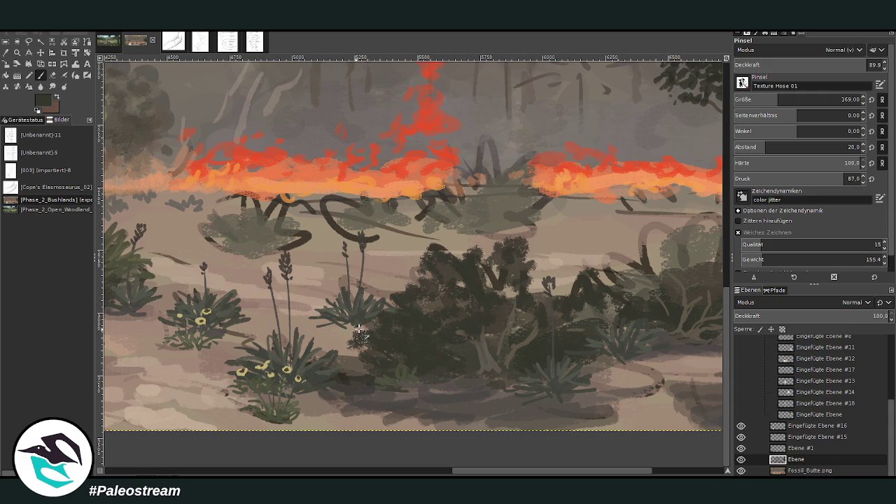
# Step: Paint the new bush taller up and right, then raise opacity to 97.2 and thicken it
pyautogui.moveTo(397, 278)
pyautogui.mouseDown()
pyautogui.moveTo(423, 269)
pyautogui.moveTo(438, 282)
pyautogui.moveTo(422, 296)
pyautogui.moveTo(483, 285)
pyautogui.moveTo(526, 318)
pyautogui.moveTo(528, 297)
pyautogui.mouseUp()
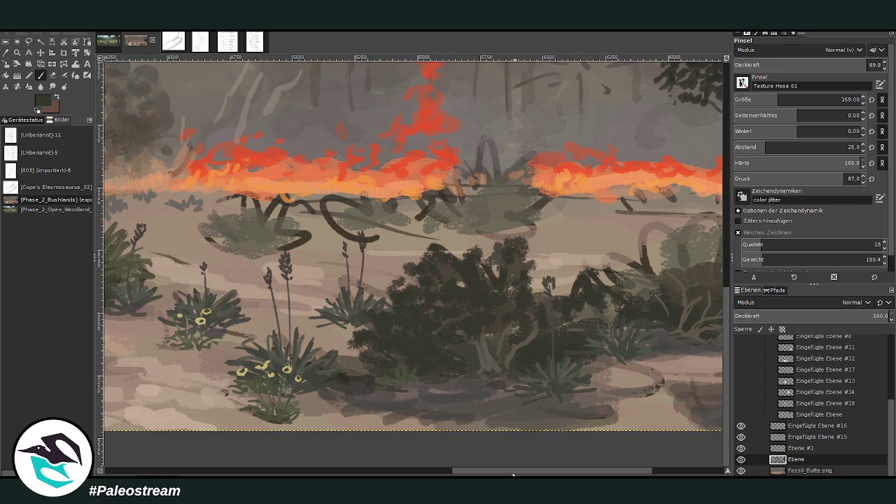
pyautogui.hscroll(5, 518, 470)
pyautogui.moveTo(470, 255)
pyautogui.mouseDown()
pyautogui.moveTo(406, 269)
pyautogui.moveTo(434, 245)
pyautogui.moveTo(496, 224)
pyautogui.moveTo(514, 270)
pyautogui.moveTo(552, 244)
pyautogui.moveTo(583, 292)
pyautogui.moveTo(602, 278)
pyautogui.moveTo(438, 280)
pyautogui.moveTo(504, 299)
pyautogui.mouseUp()
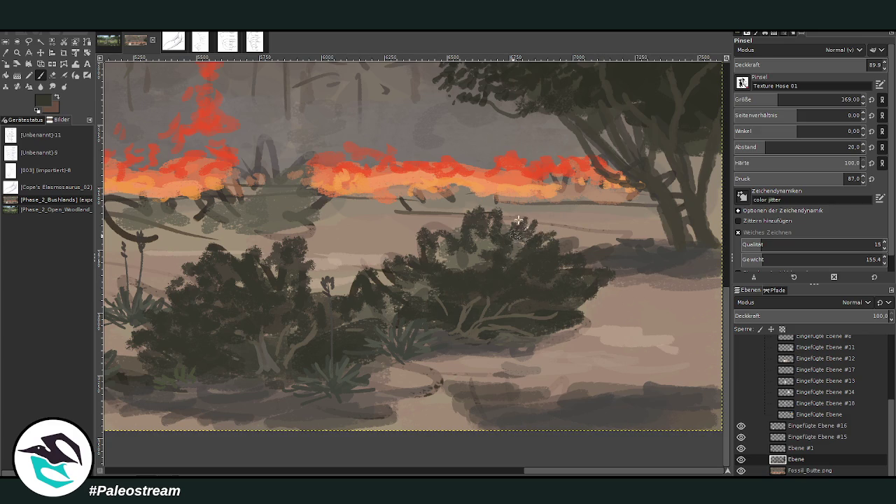
pyautogui.click(862, 65)
pyautogui.moveTo(862, 65); pyautogui.dragTo(879, 65)
pyautogui.moveTo(441, 236)
pyautogui.mouseDown()
pyautogui.moveTo(411, 260)
pyautogui.moveTo(492, 257)
pyautogui.moveTo(455, 270)
pyautogui.mouseUp()
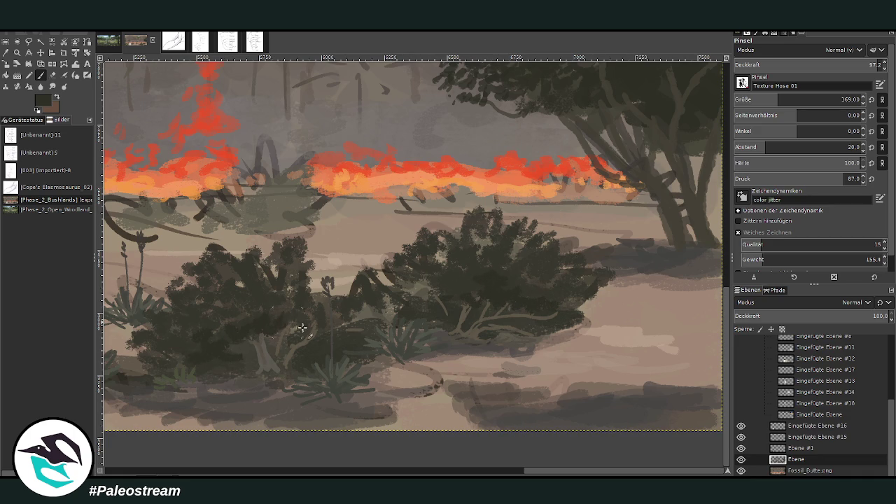
# Step: Pan across the painting and set the brush opacity to about 85.5
pyautogui.hscroll(-10, 289, 135)
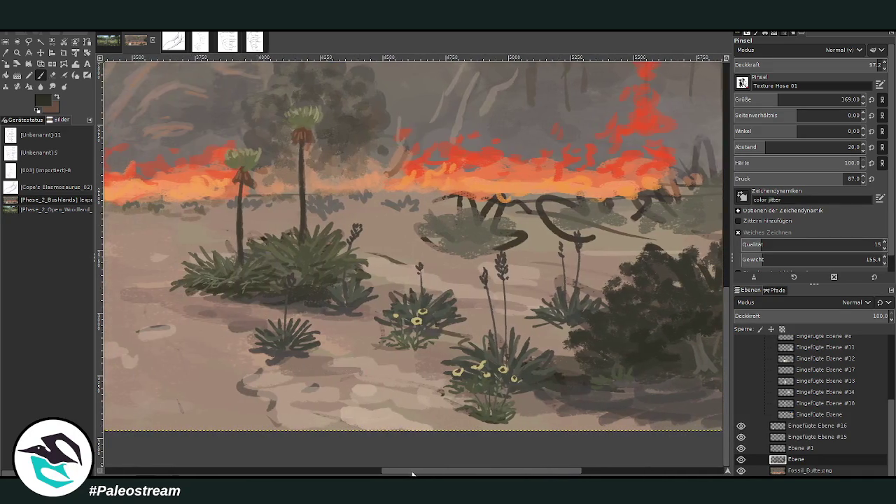
pyautogui.hscroll(-5, 365, 451)
pyautogui.hscroll(-5, 365, 451)
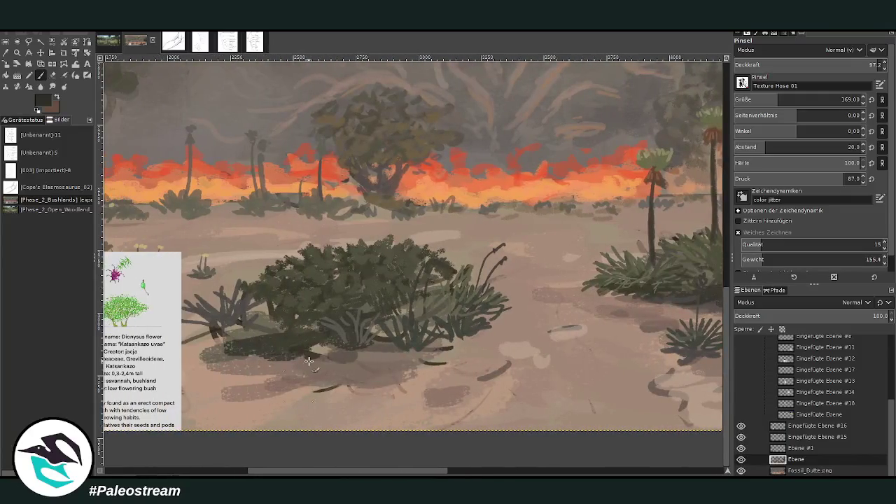
pyautogui.hscroll(9, 587, 440)
pyautogui.hscroll(9, 586, 440)
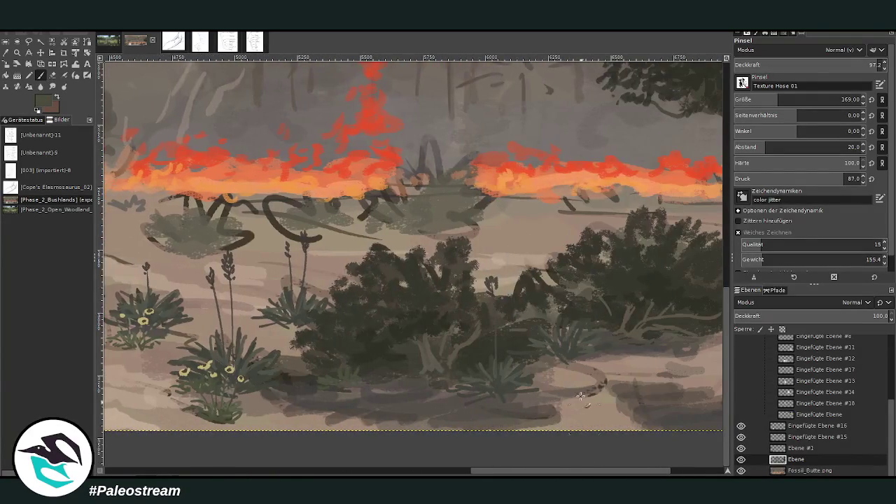
pyautogui.click(840, 66)
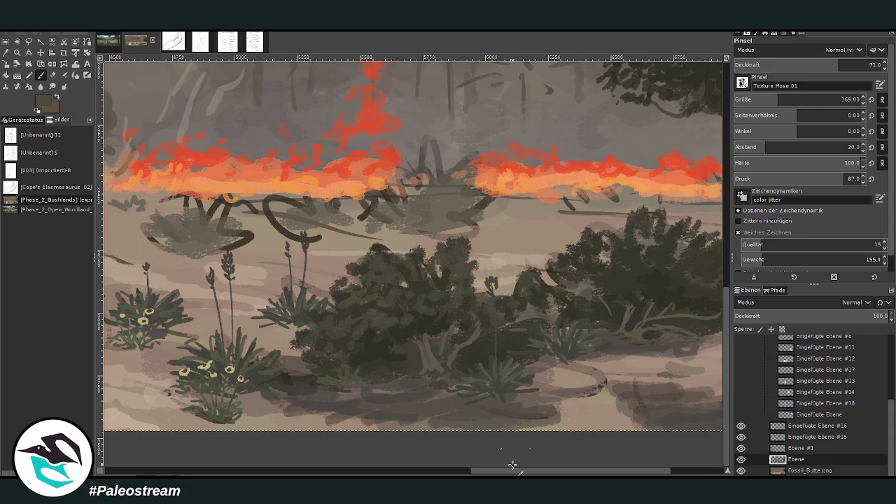
pyautogui.moveTo(515, 470); pyautogui.dragTo(567, 470)
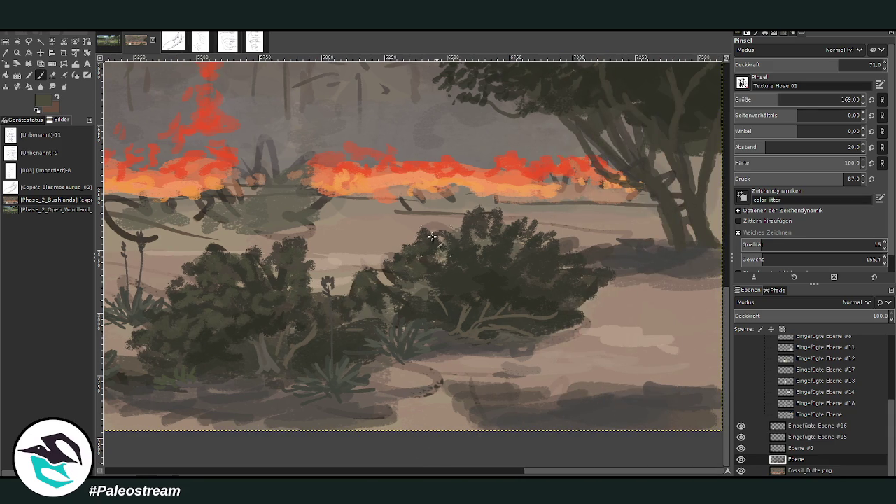
pyautogui.moveTo(791, 67); pyautogui.dragTo(865, 65)
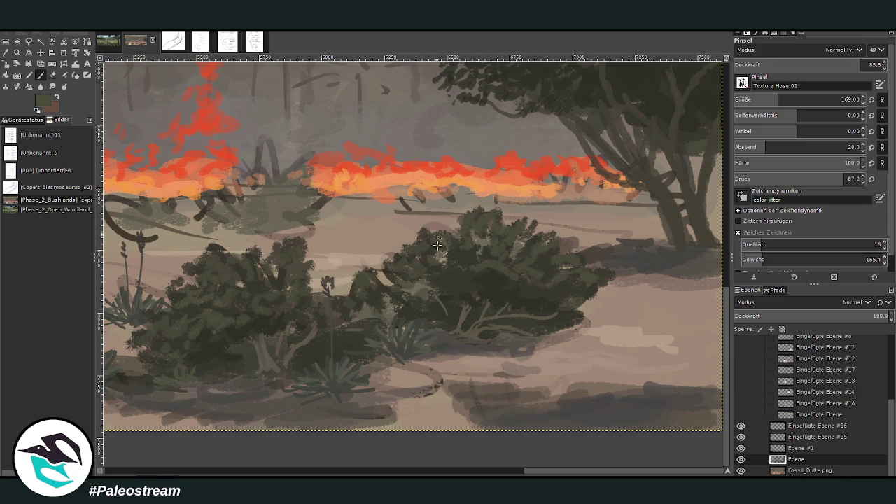
# Step: Darken the agave and paint a dark green shrub over the left fire line
pyautogui.moveTo(283, 206)
pyautogui.mouseDown()
pyautogui.moveTo(262, 159)
pyautogui.moveTo(322, 185)
pyautogui.moveTo(246, 170)
pyautogui.moveTo(287, 188)
pyautogui.mouseUp()
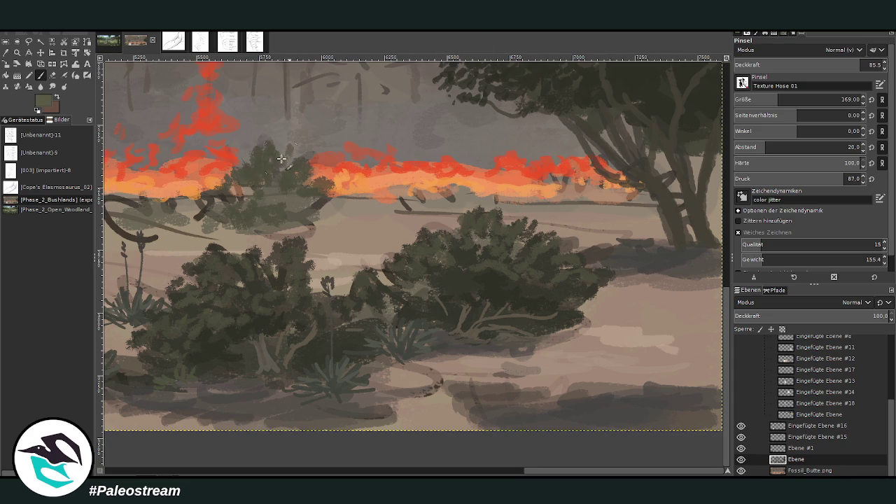
pyautogui.moveTo(329, 195)
pyautogui.mouseDown()
pyautogui.moveTo(249, 175)
pyautogui.moveTo(212, 180)
pyautogui.moveTo(294, 162)
pyautogui.moveTo(206, 208)
pyautogui.mouseUp()
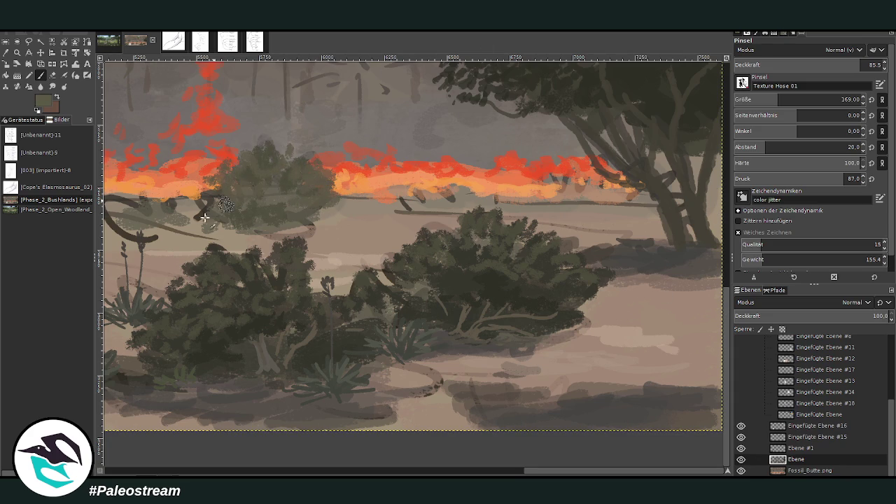
pyautogui.hscroll(-4, 560, 473)
# Step: Paint dark green foliage over the fire line and lighten the left bush's base with beige
pyautogui.hscroll(-1, 560, 473)
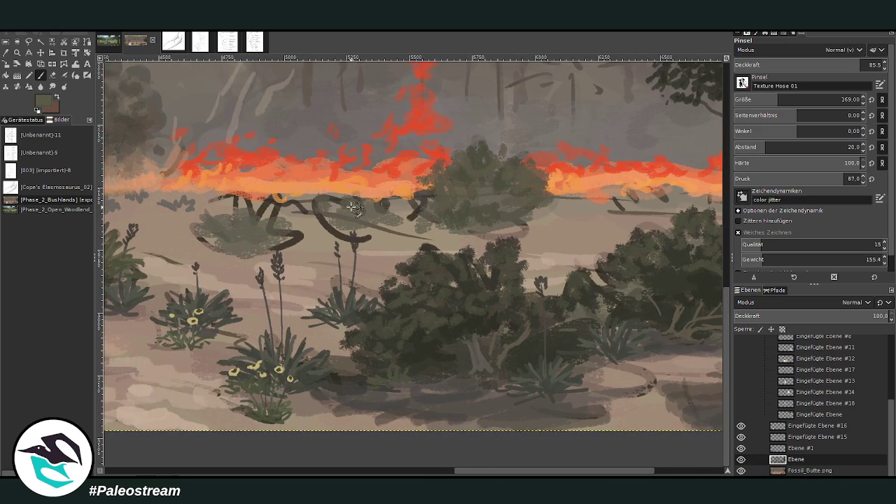
pyautogui.moveTo(405, 209)
pyautogui.mouseDown()
pyautogui.moveTo(412, 200)
pyautogui.moveTo(374, 182)
pyautogui.moveTo(397, 177)
pyautogui.moveTo(276, 202)
pyautogui.moveTo(270, 221)
pyautogui.moveTo(224, 201)
pyautogui.moveTo(207, 234)
pyautogui.moveTo(290, 236)
pyautogui.moveTo(259, 209)
pyautogui.moveTo(185, 227)
pyautogui.moveTo(249, 200)
pyautogui.moveTo(281, 204)
pyautogui.moveTo(287, 231)
pyautogui.mouseUp()
pyautogui.keyDown('ctrl'); pyautogui.click(310, 248); pyautogui.keyUp('ctrl')
pyautogui.moveTo(257, 252); pyautogui.dragTo(221, 257)
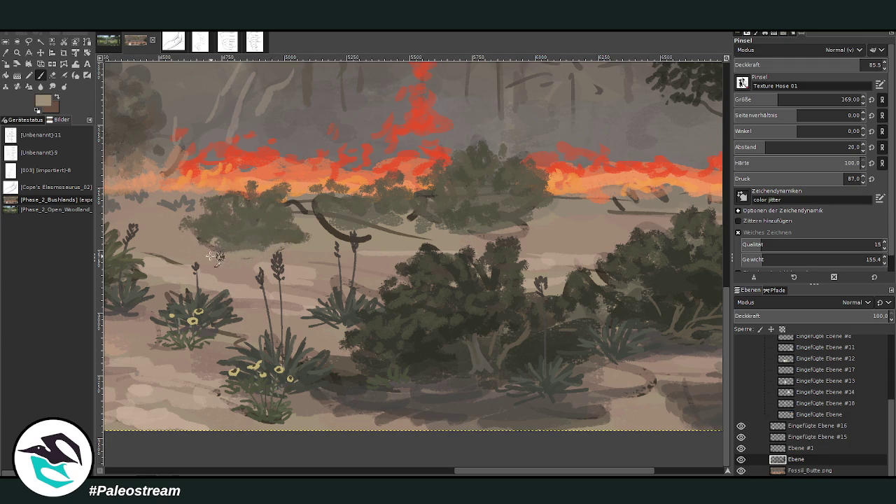
# Step: Paint light beige strokes along the ground strip at the bottom
pyautogui.keyDown('ctrl'); pyautogui.click(442, 393); pyautogui.keyUp('ctrl')
pyautogui.keyDown('ctrl'); pyautogui.click(599, 414); pyautogui.keyUp('ctrl')
pyautogui.moveTo(647, 393); pyautogui.dragTo(654, 380)
pyautogui.moveTo(607, 416); pyautogui.dragTo(313, 418)
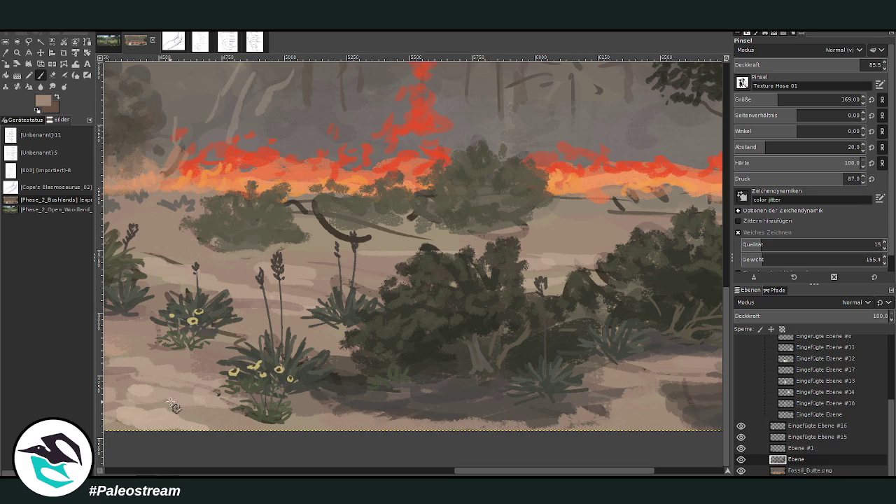
# Step: Reshape the dark curved branch stroke and cover part of it with ground colour on the Ebene layer
pyautogui.moveTo(349, 236); pyautogui.dragTo(326, 229)
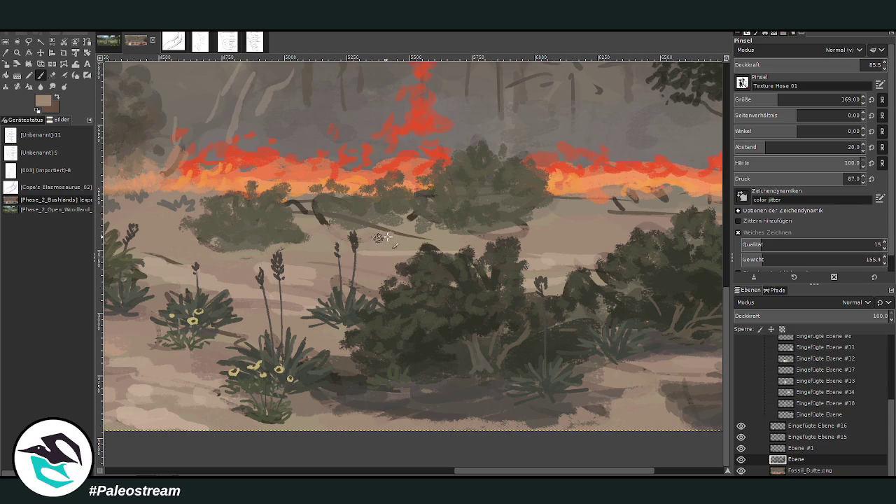
pyautogui.click(793, 470)
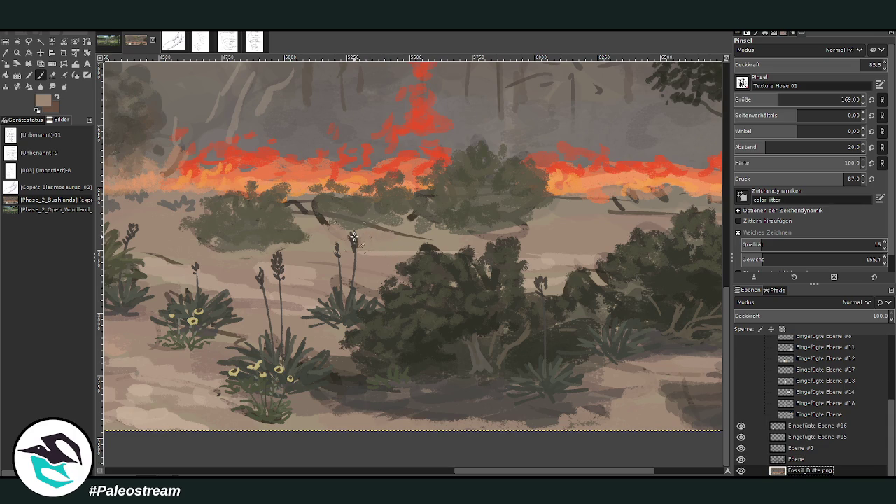
pyautogui.click(796, 459)
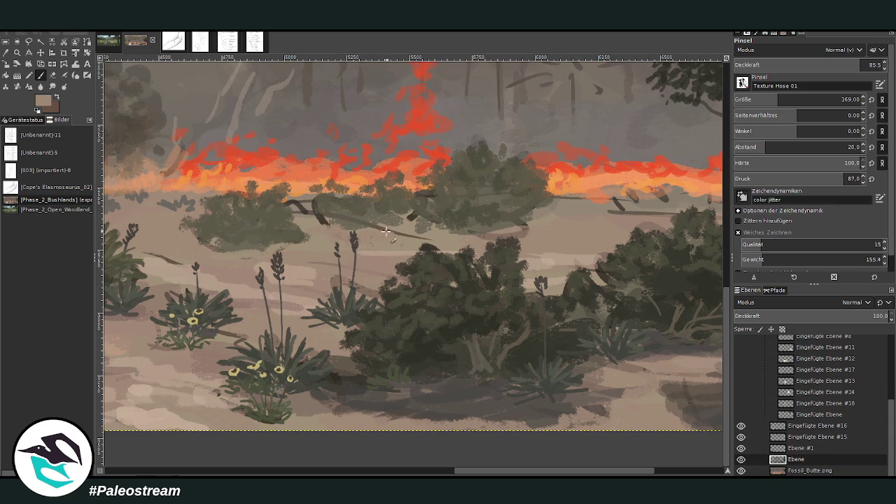
pyautogui.moveTo(342, 226); pyautogui.dragTo(371, 223)
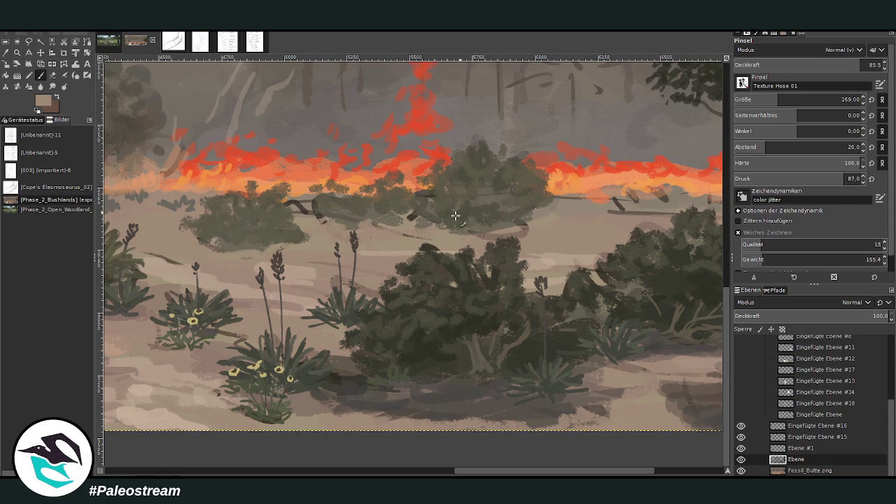
# Step: Touch up the bush's lower edge with alternating dark and light ground strokes
pyautogui.keyDown('ctrl'); pyautogui.click(391, 400); pyautogui.keyUp('ctrl')
pyautogui.moveTo(422, 224); pyautogui.dragTo(343, 219)
pyautogui.moveTo(468, 226); pyautogui.dragTo(508, 238)
pyautogui.keyDown('ctrl'); pyautogui.click(583, 401); pyautogui.keyUp('ctrl')
pyautogui.moveTo(441, 225); pyautogui.dragTo(529, 220)
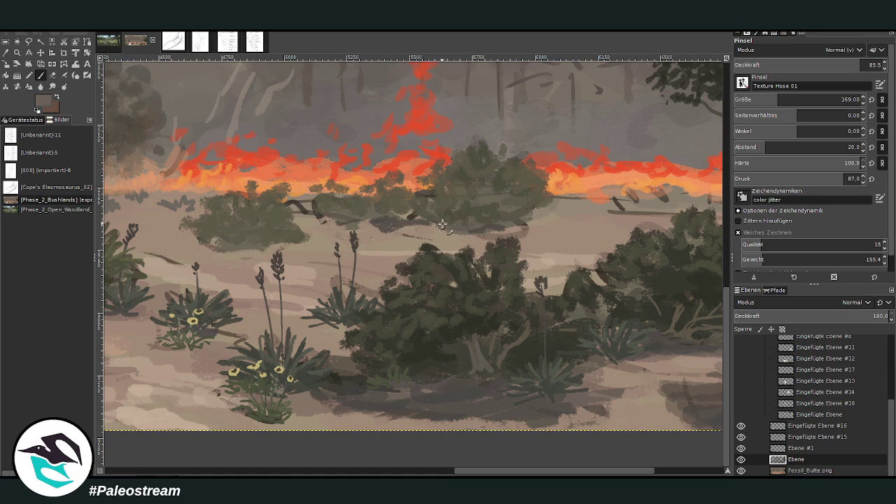
# Step: Paint over the bluish patch and dark curved mark with the bush's green-grey
pyautogui.keyDown('ctrl'); pyautogui.click(525, 235); pyautogui.keyUp('ctrl')
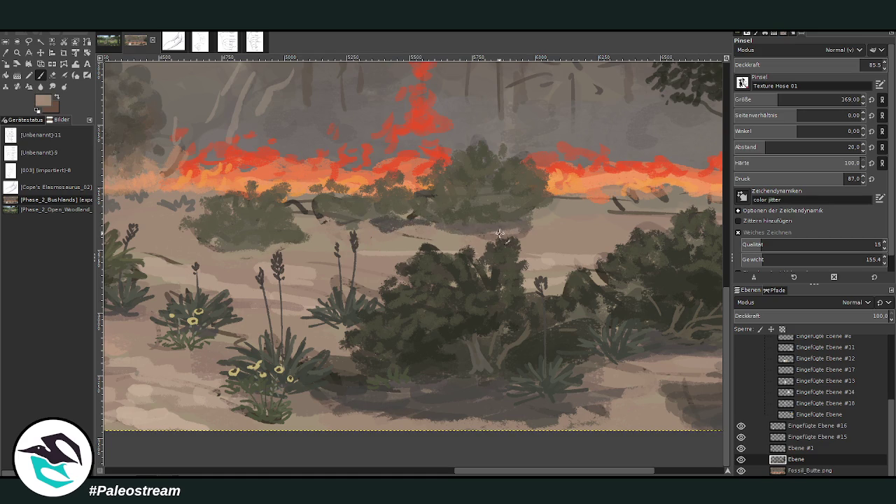
pyautogui.keyDown('ctrl'); pyautogui.click(483, 207); pyautogui.keyUp('ctrl')
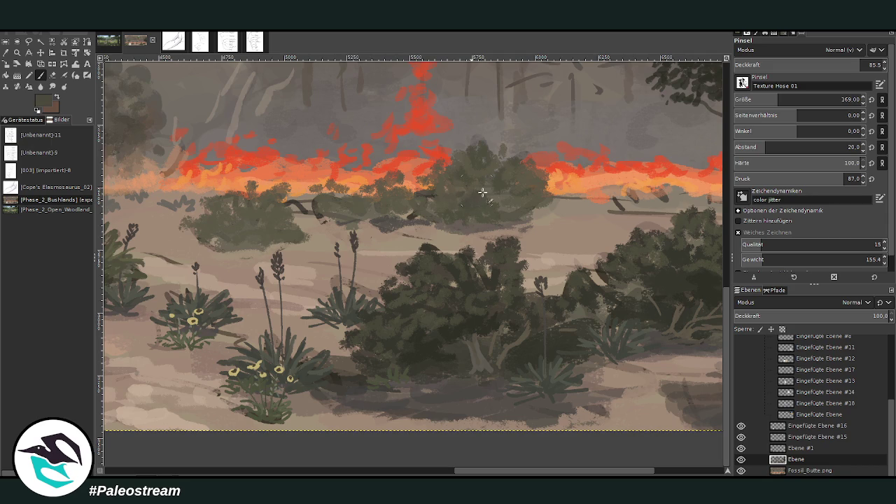
pyautogui.moveTo(403, 215)
pyautogui.mouseDown()
pyautogui.moveTo(392, 197)
pyautogui.moveTo(336, 203)
pyautogui.mouseUp()
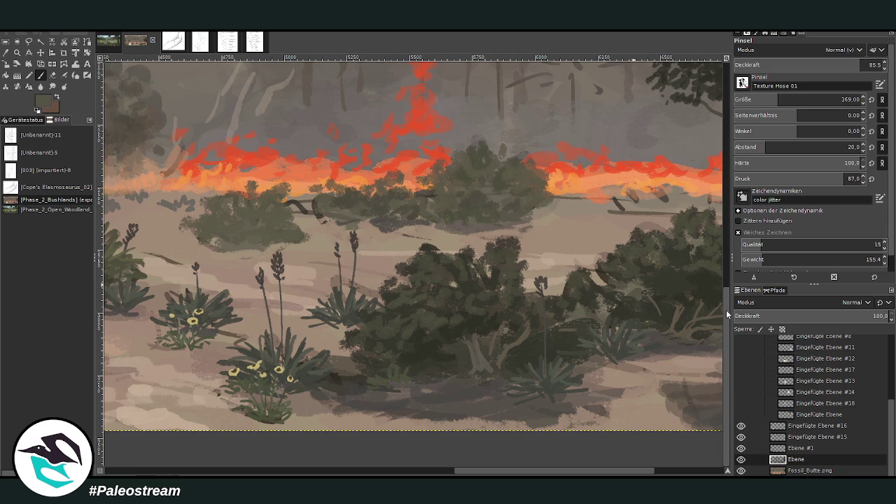
pyautogui.moveTo(321, 210); pyautogui.dragTo(298, 202)
pyautogui.moveTo(482, 468); pyautogui.dragTo(565, 425)
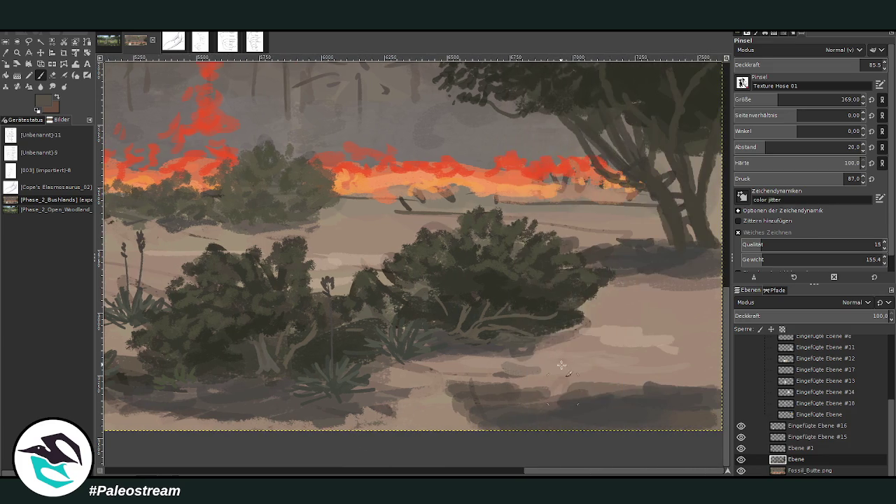
# Step: Paint a row of tan-grey bushes along the horizon, fainter ones at 54.6 opacity
pyautogui.keyDown('ctrl'); pyautogui.click(660, 287); pyautogui.keyUp('ctrl')
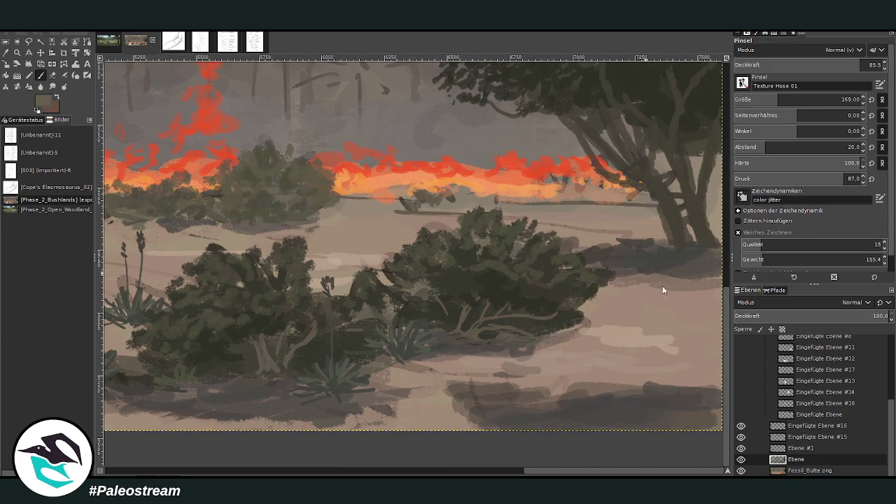
pyautogui.moveTo(420, 199); pyautogui.dragTo(513, 196)
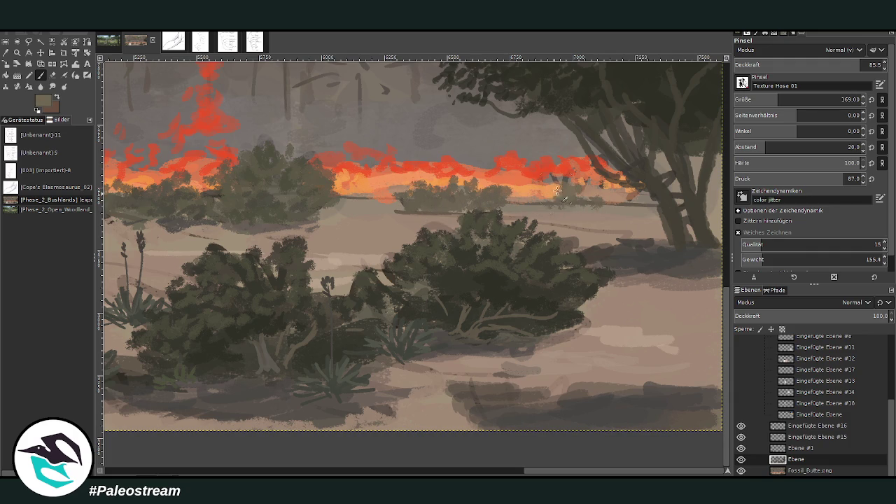
pyautogui.click(814, 65)
pyautogui.moveTo(585, 189); pyautogui.dragTo(634, 198)
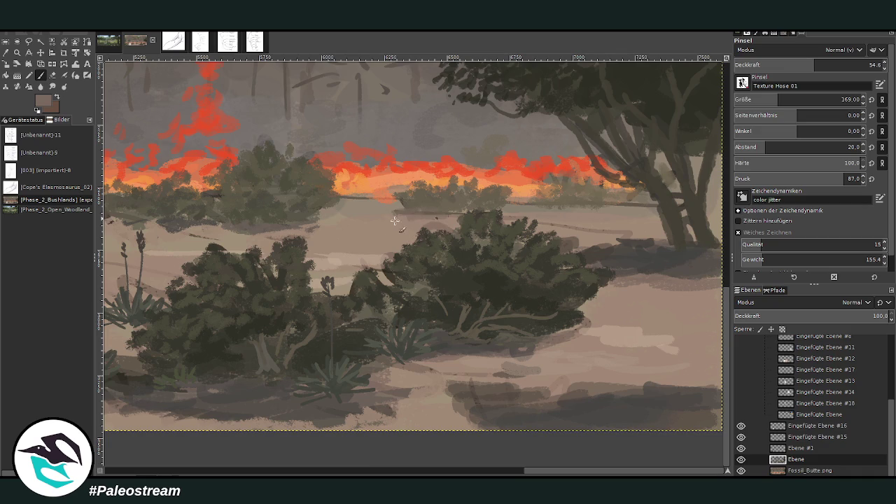
# Step: Sample light tan and paint over the dark ground band at the bottom
pyautogui.keyDown('ctrl'); pyautogui.click(339, 257); pyautogui.keyUp('ctrl')
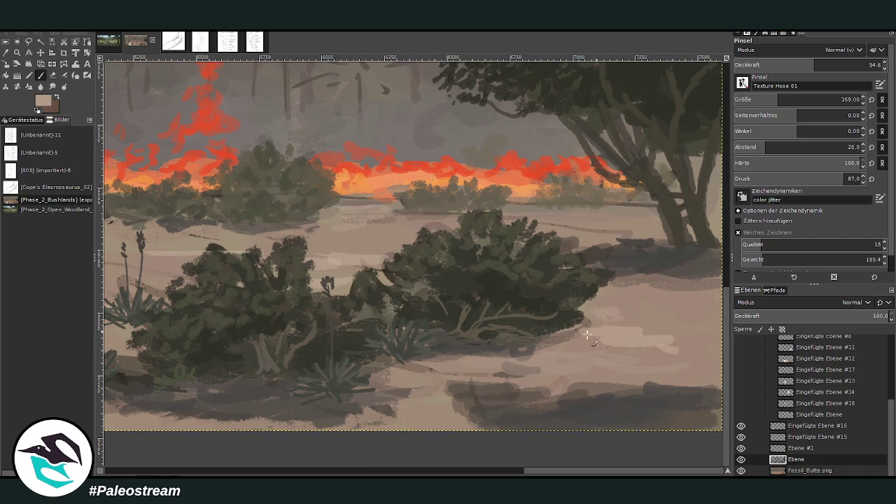
pyautogui.moveTo(573, 353)
pyautogui.mouseDown()
pyautogui.moveTo(506, 366)
pyautogui.moveTo(400, 364)
pyautogui.mouseUp()
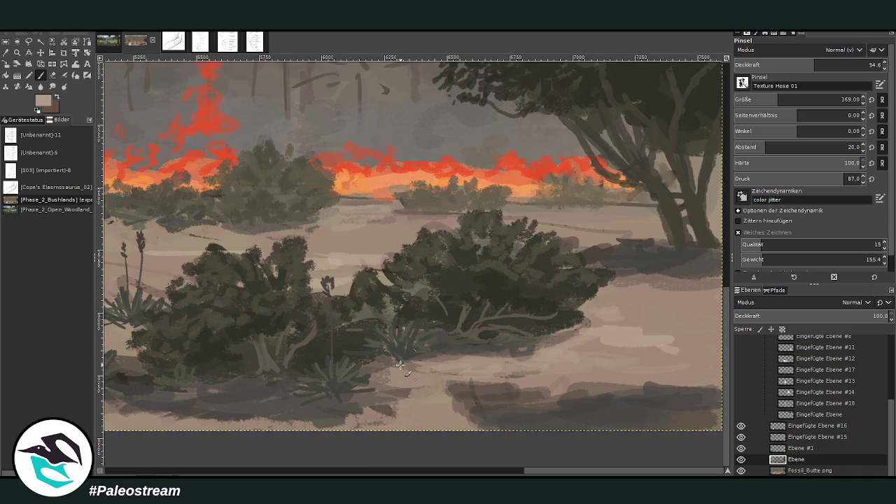
pyautogui.press('-')
pyautogui.press('-')
pyautogui.press('-')
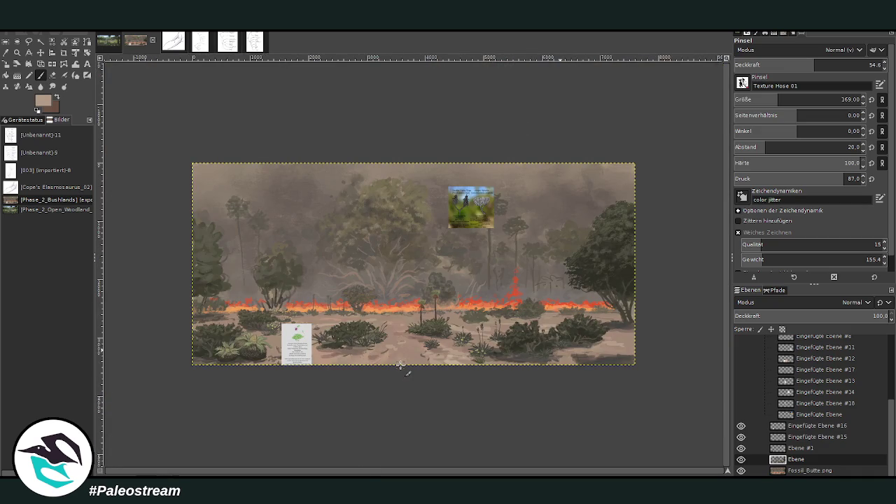
# Step: Zoom into the fire and bush area and paint sampled dark green over the central bush
pyautogui.press('z')
pyautogui.moveTo(428, 246); pyautogui.dragTo(564, 374)
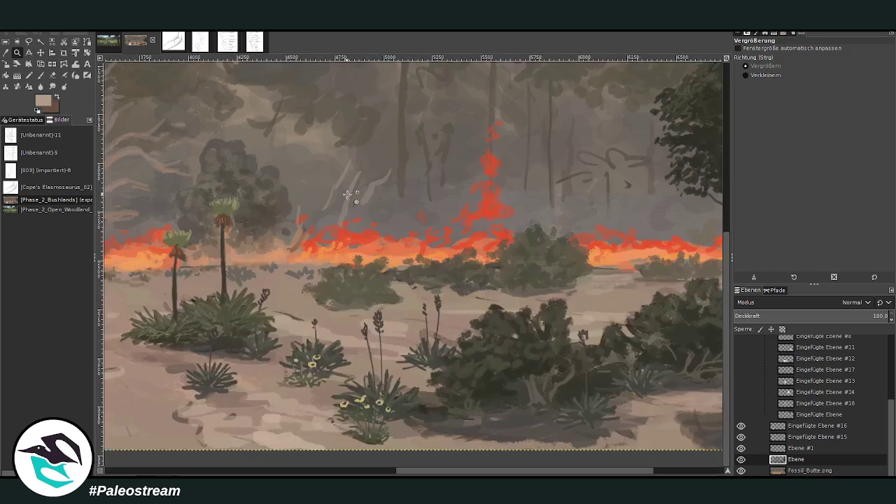
pyautogui.press('o')
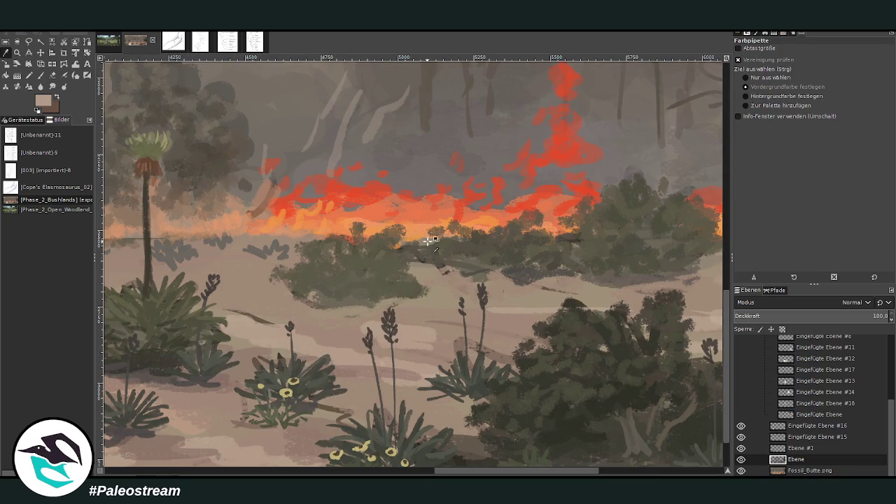
pyautogui.click(562, 409)
pyautogui.click(40, 75)
pyautogui.moveTo(371, 293)
pyautogui.mouseDown()
pyautogui.moveTo(345, 278)
pyautogui.moveTo(368, 296)
pyautogui.moveTo(326, 296)
pyautogui.mouseUp()
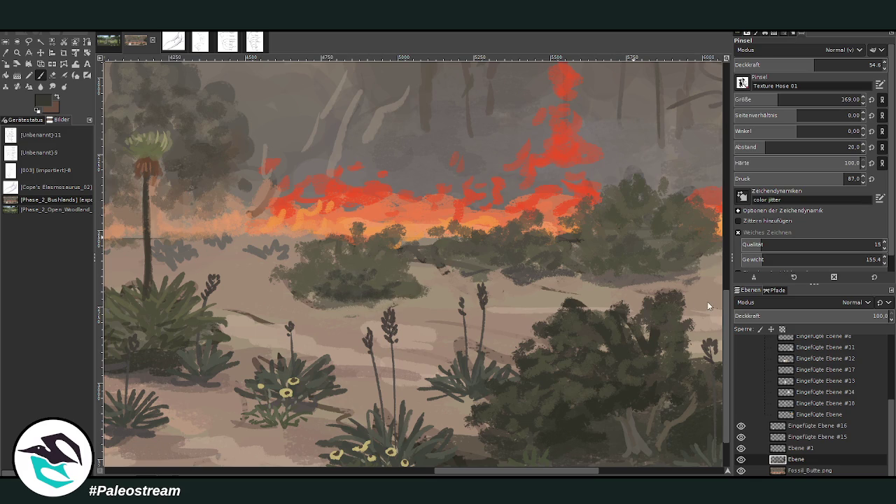
# Step: Cover the dark path with grey-brown, densify the bush top, and set brush size to 108
pyautogui.keyDown('ctrl'); pyautogui.click(648, 222); pyautogui.keyUp('ctrl')
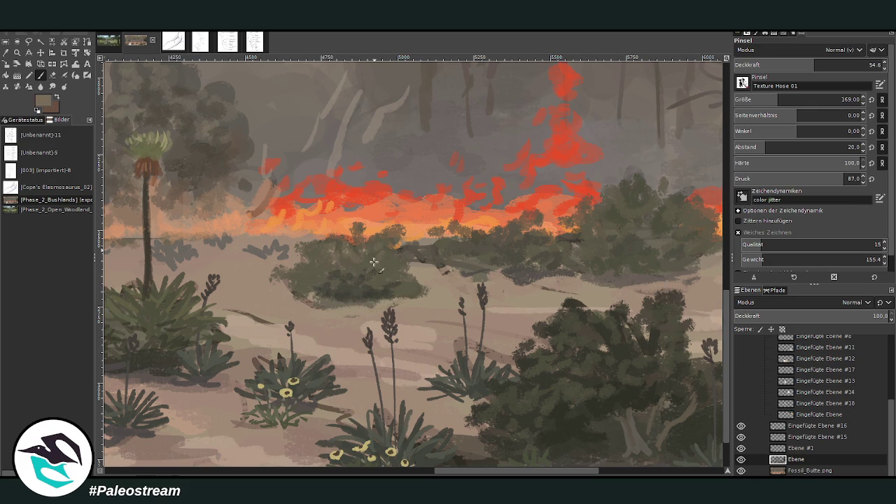
pyautogui.moveTo(476, 243); pyautogui.dragTo(435, 245)
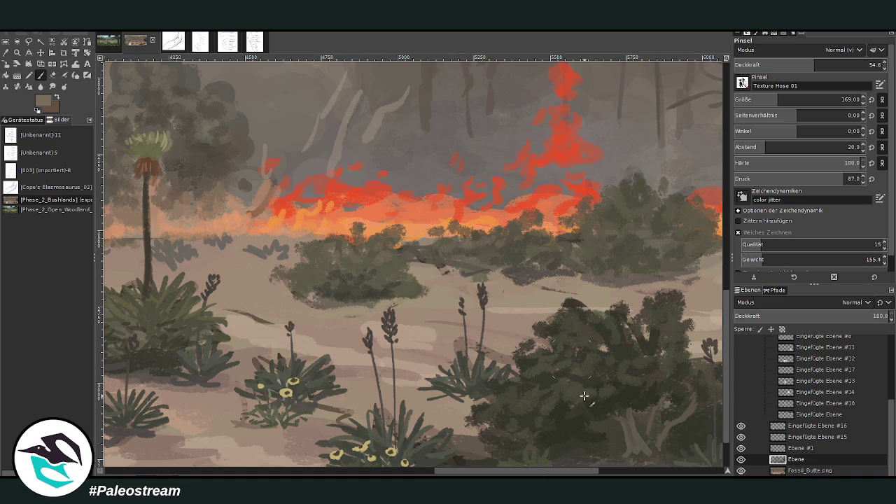
pyautogui.hscroll(3, 420, 242)
pyautogui.hscroll(3, 399, 238)
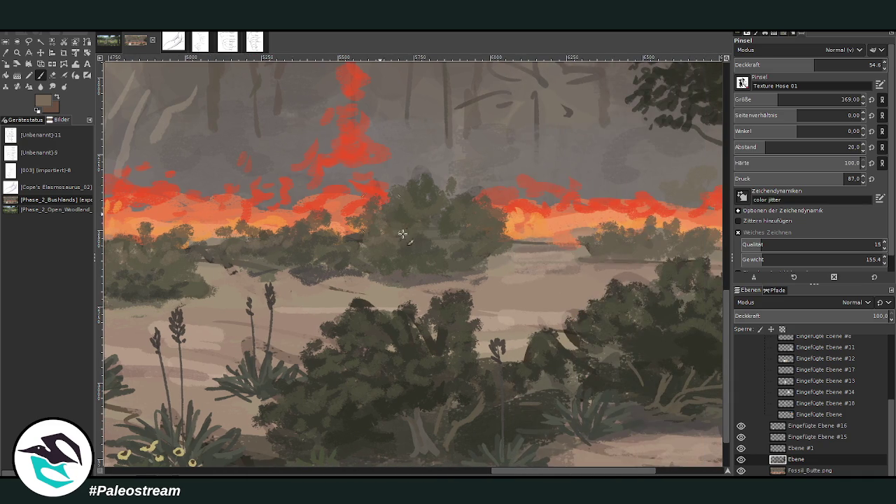
pyautogui.moveTo(417, 193); pyautogui.dragTo(464, 200)
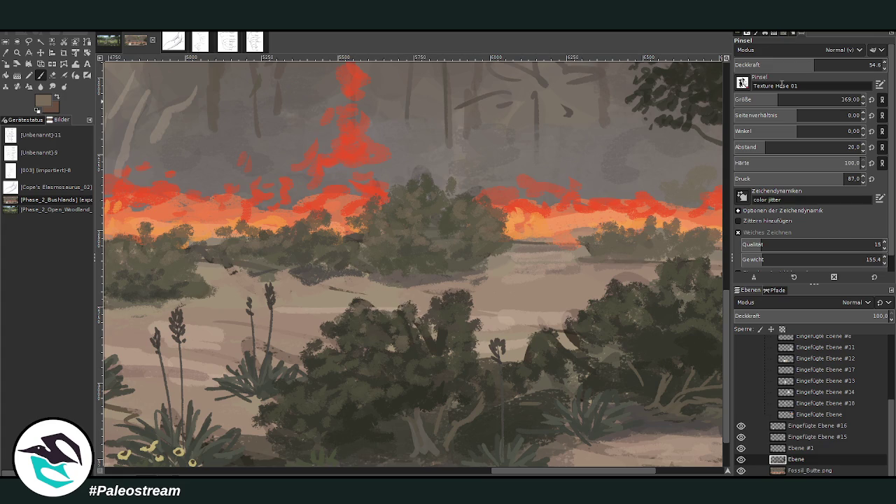
pyautogui.moveTo(763, 64)
pyautogui.mouseDown()
pyautogui.moveTo(773, 64)
pyautogui.moveTo(744, 65)
pyautogui.mouseUp()
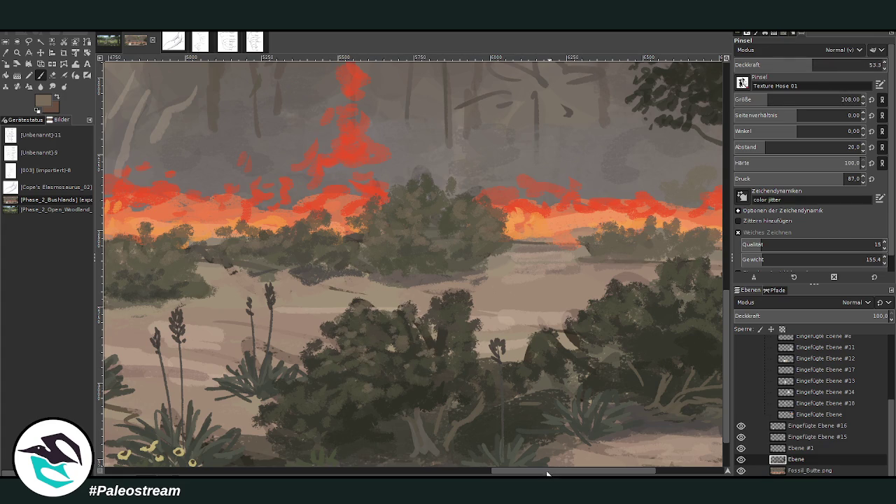
pyautogui.hscroll(5, 454, 315)
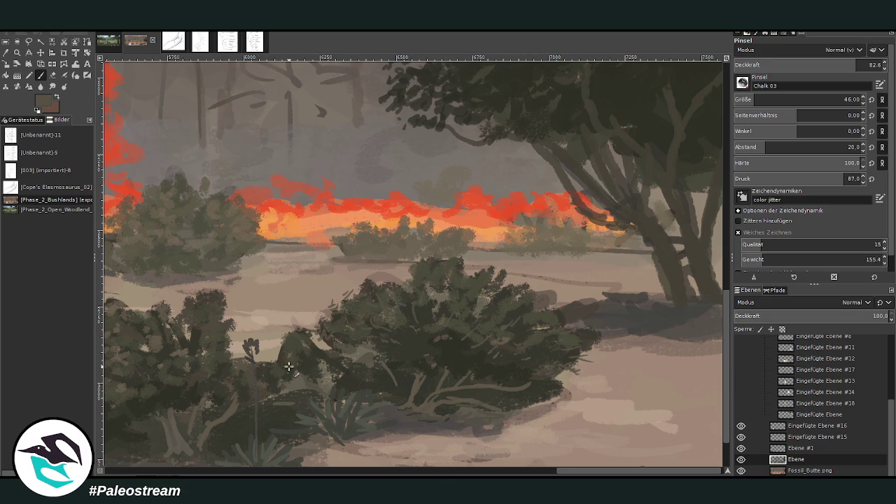
pyautogui.hscroll(-5, 278, 457)
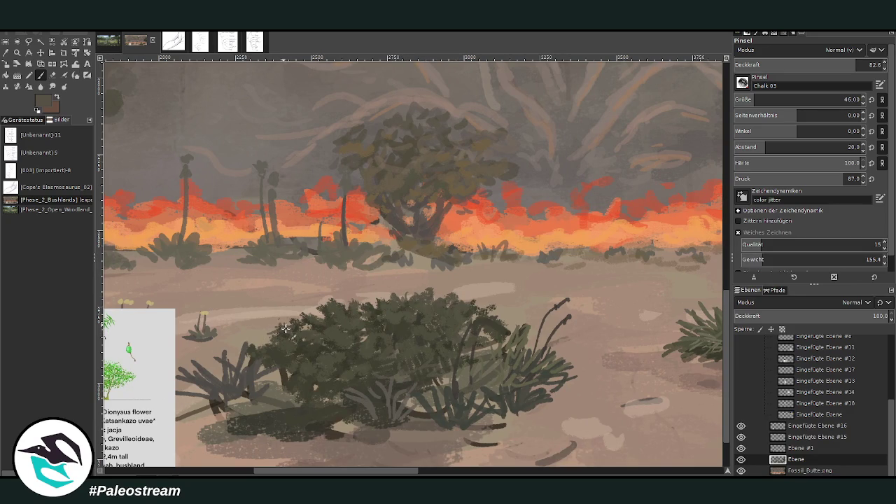
pyautogui.hscroll(-4, 350, 379)
pyautogui.hscroll(-1, 486, 362)
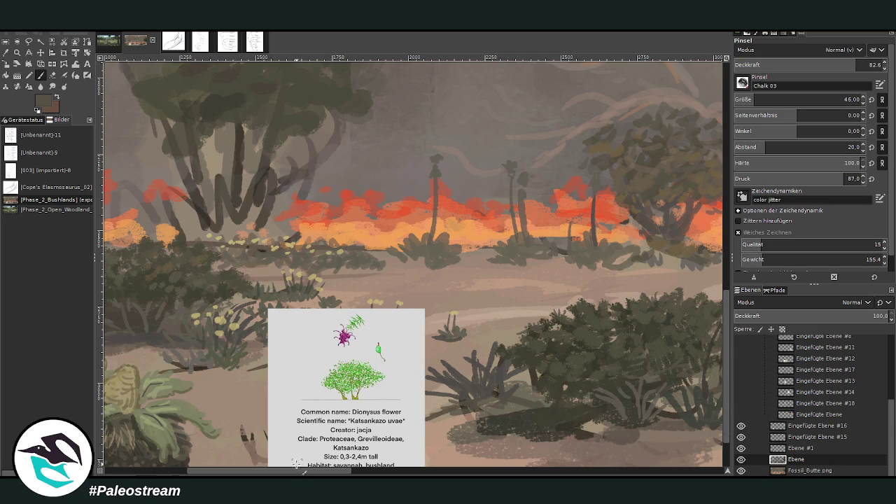
# Step: Set brush opacity to 90.9 and dab a purple flower onto the left bush
pyautogui.moveTo(294, 473); pyautogui.dragTo(195, 475)
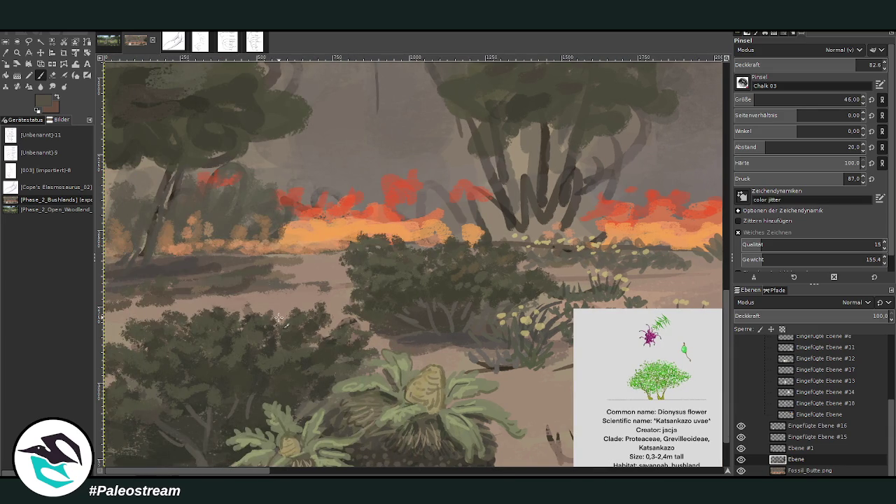
pyautogui.click(855, 64)
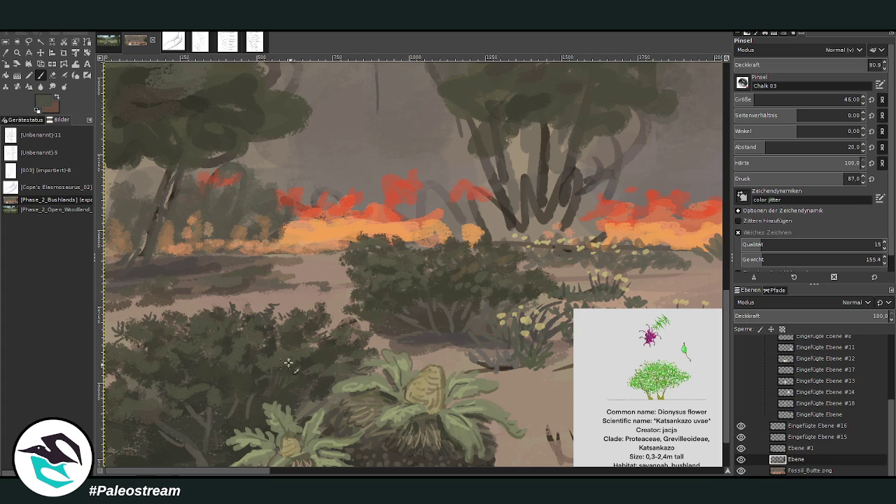
pyautogui.moveTo(268, 470); pyautogui.dragTo(285, 470)
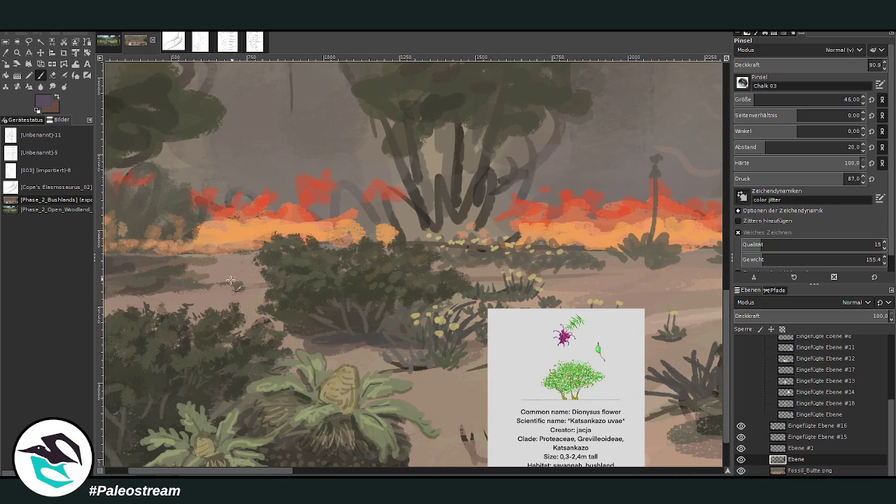
pyautogui.click(216, 321)
# Step: Sample a lighter mauve and dot purple flower dabs across the central bush
pyautogui.keyDown('ctrl'); pyautogui.click(661, 276); pyautogui.keyUp('ctrl')
pyautogui.hscroll(-3, 196, 303)
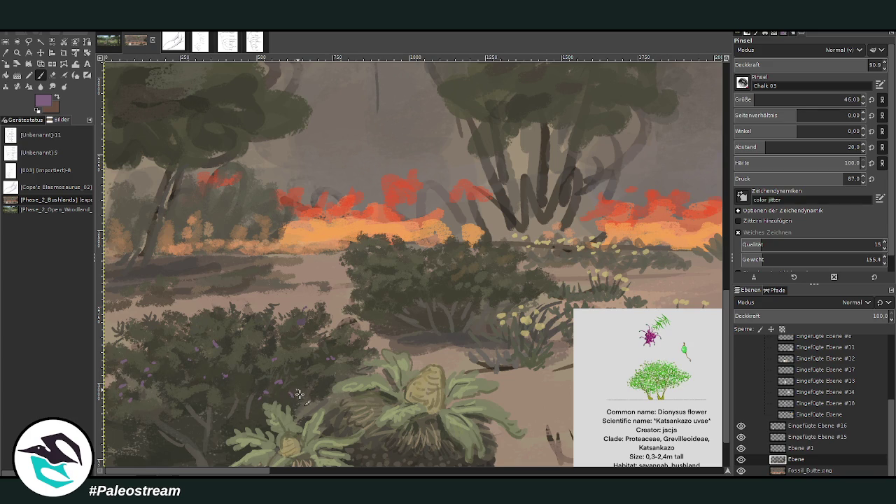
pyautogui.hscroll(10, 322, 471)
pyautogui.hscroll(2, 322, 470)
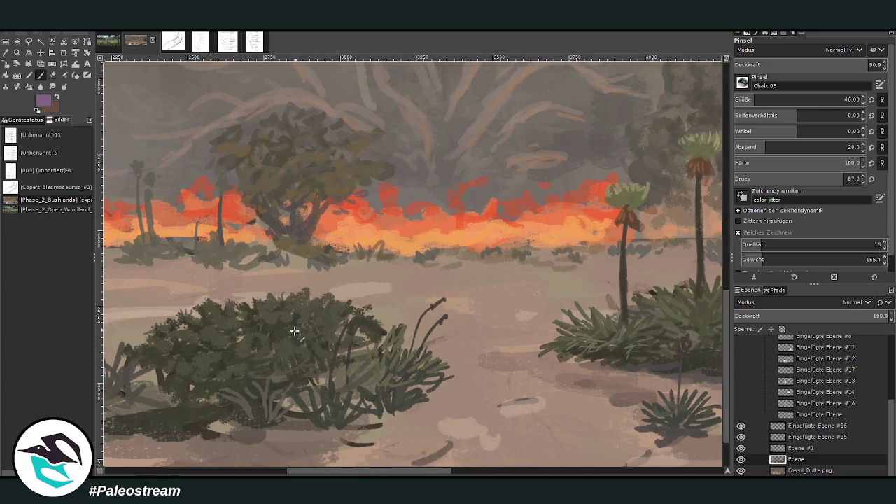
pyautogui.moveTo(431, 470); pyautogui.dragTo(651, 470)
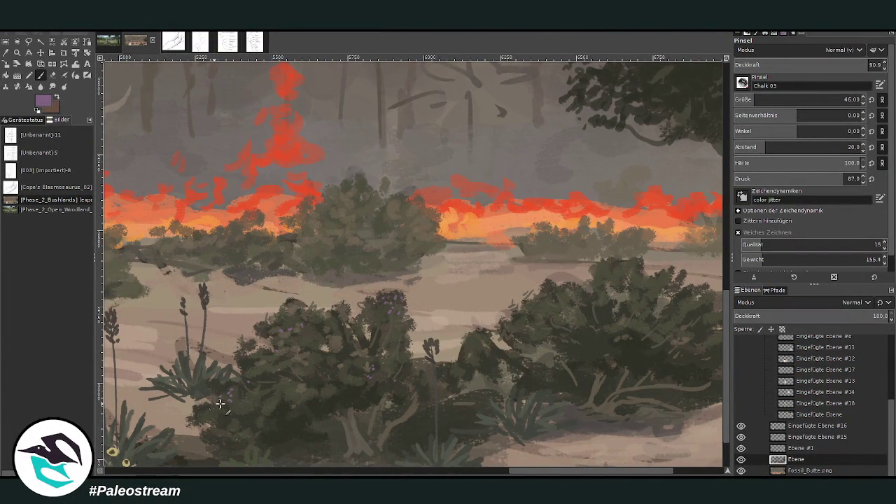
pyautogui.moveTo(559, 472); pyautogui.dragTo(573, 472)
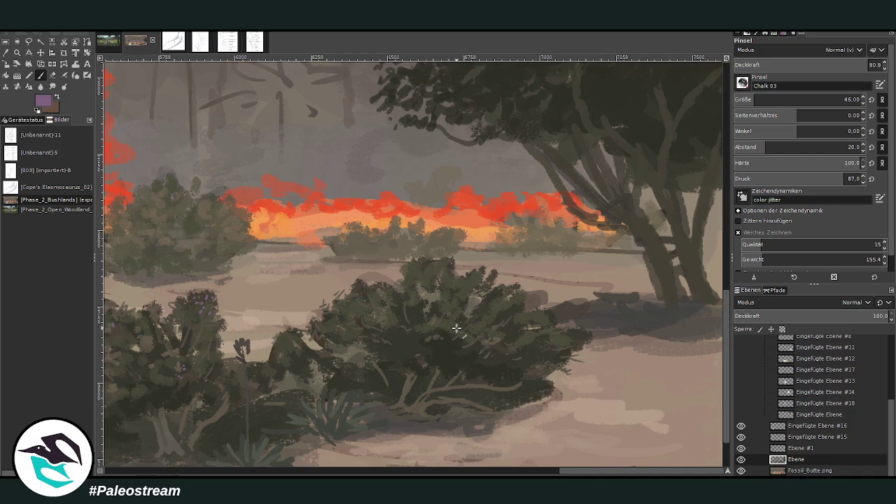
pyautogui.moveTo(567, 336); pyautogui.dragTo(575, 343)
pyautogui.hotkey('ctrl', 'shift', 'j')
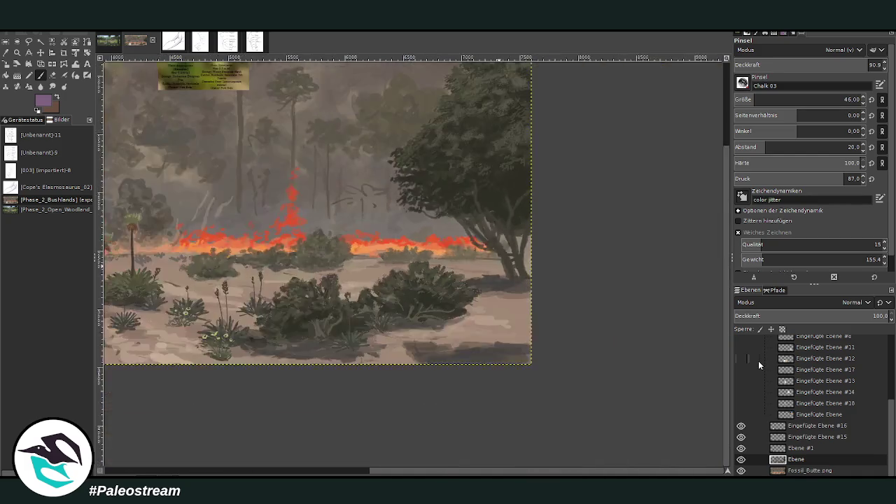
# Step: Zoom in near the info card, hide Eingefügte Ebene #16, and move it into the layer group
pyautogui.press('z')
pyautogui.moveTo(252, 248); pyautogui.dragTo(394, 386)
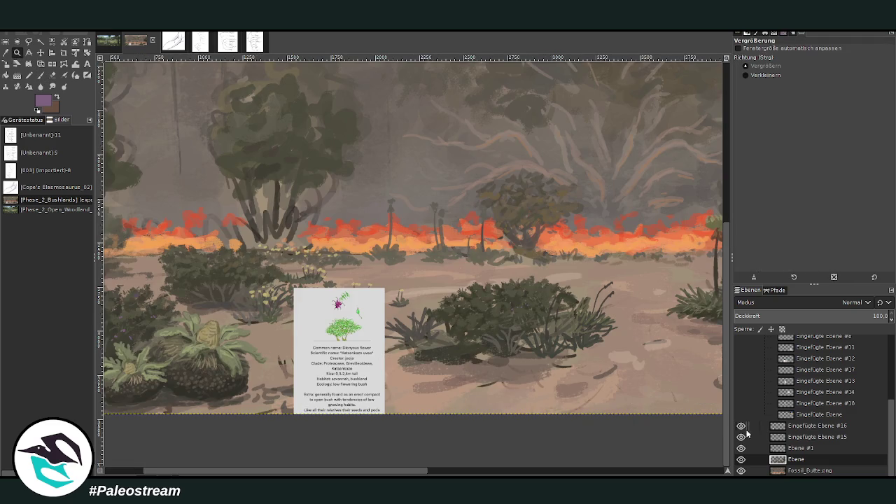
pyautogui.click(740, 426)
pyautogui.moveTo(802, 426); pyautogui.dragTo(772, 390)
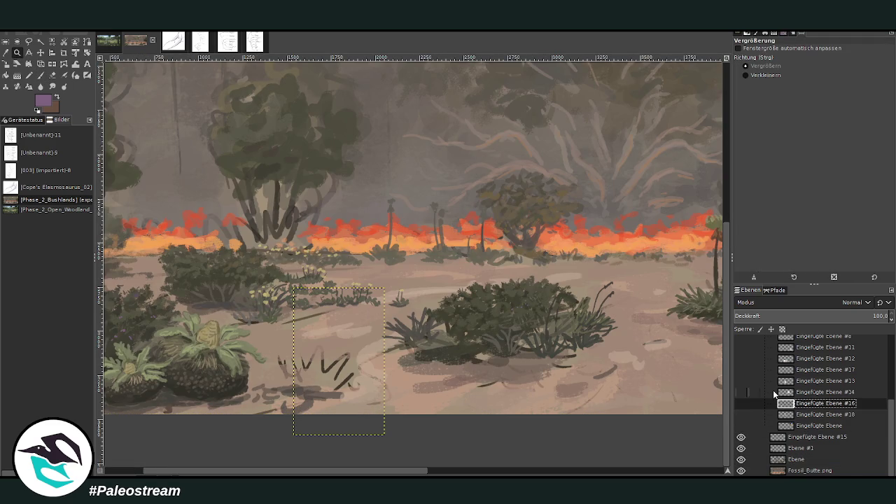
# Step: Sample a light beige and paint two pale spiky stems before the fire on Ebene #1
pyautogui.press('o')
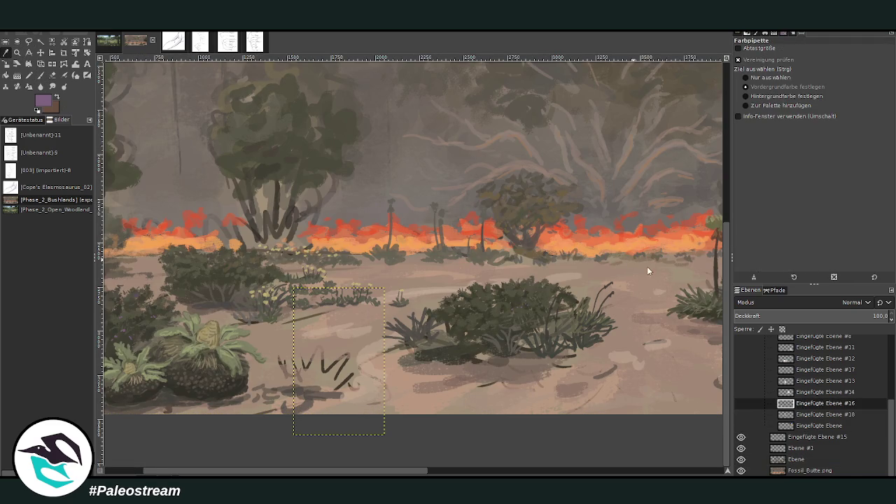
pyautogui.click(655, 268)
pyautogui.press('p')
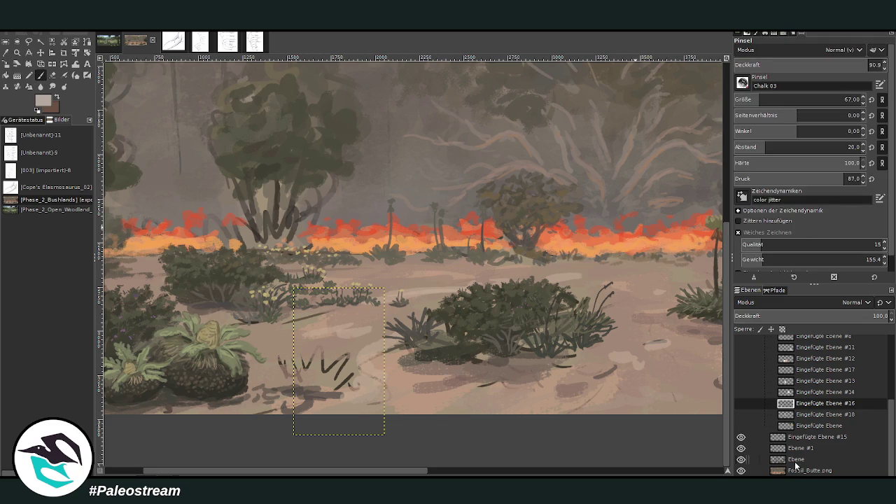
pyautogui.click(800, 448)
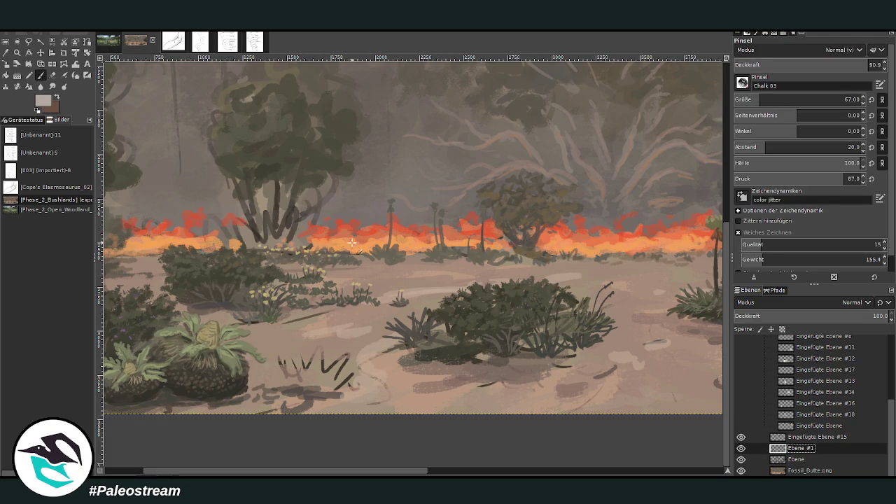
pyautogui.moveTo(441, 300); pyautogui.dragTo(434, 232)
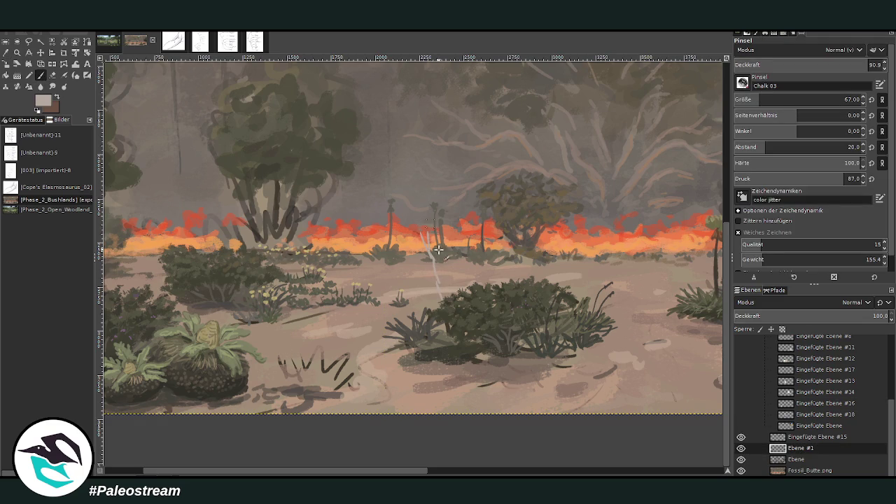
pyautogui.moveTo(443, 301); pyautogui.dragTo(443, 270)
# Step: Paint pale stems in front of the tree trunk and grass strokes before the fire line
pyautogui.moveTo(232, 245); pyautogui.dragTo(220, 207)
pyautogui.moveTo(241, 243)
pyautogui.mouseDown()
pyautogui.moveTo(238, 220)
pyautogui.moveTo(189, 211)
pyautogui.moveTo(209, 185)
pyautogui.moveTo(230, 217)
pyautogui.mouseUp()
pyautogui.moveTo(398, 472); pyautogui.dragTo(545, 472)
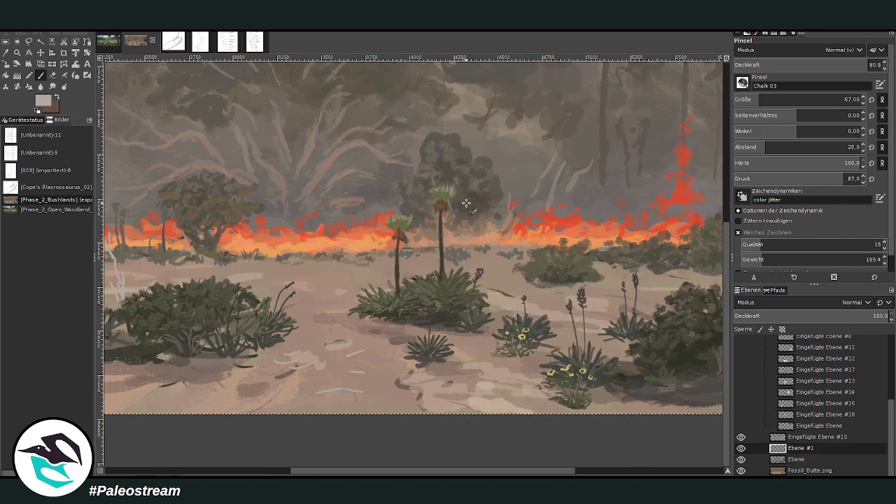
pyautogui.moveTo(538, 261)
pyautogui.mouseDown()
pyautogui.moveTo(525, 237)
pyautogui.moveTo(545, 239)
pyautogui.mouseUp()
# Step: Hatch light strokes across the sandy ground in the centre-left
pyautogui.moveTo(292, 370)
pyautogui.mouseDown()
pyautogui.moveTo(260, 379)
pyautogui.moveTo(230, 361)
pyautogui.moveTo(238, 401)
pyautogui.moveTo(254, 388)
pyautogui.moveTo(189, 381)
pyautogui.mouseUp()
pyautogui.moveTo(376, 359); pyautogui.dragTo(350, 370)
pyautogui.moveTo(387, 345); pyautogui.dragTo(346, 342)
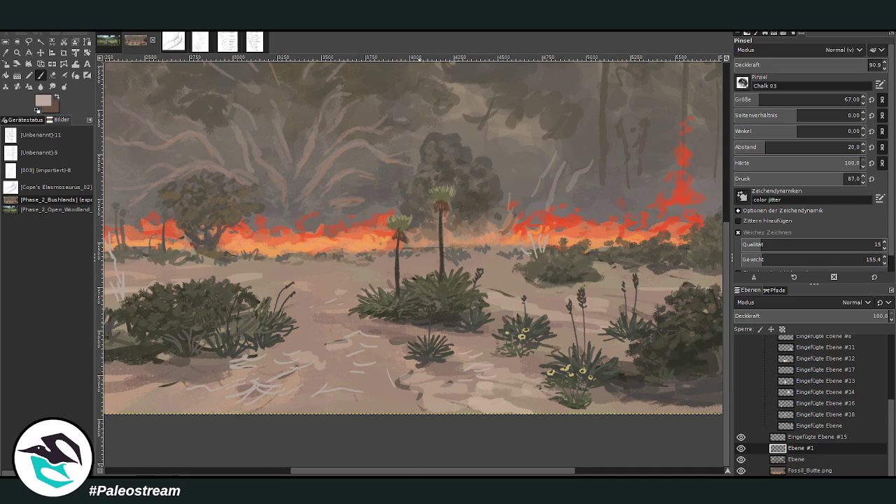
pyautogui.hscroll(-10, 455, 363)
pyautogui.moveTo(405, 383)
pyautogui.mouseDown()
pyautogui.moveTo(364, 400)
pyautogui.moveTo(375, 383)
pyautogui.mouseUp()
pyautogui.moveTo(354, 336)
pyautogui.mouseDown()
pyautogui.moveTo(330, 344)
pyautogui.moveTo(364, 322)
pyautogui.moveTo(300, 332)
pyautogui.moveTo(280, 323)
pyautogui.moveTo(283, 316)
pyautogui.mouseUp()
pyautogui.moveTo(391, 285); pyautogui.dragTo(376, 272)
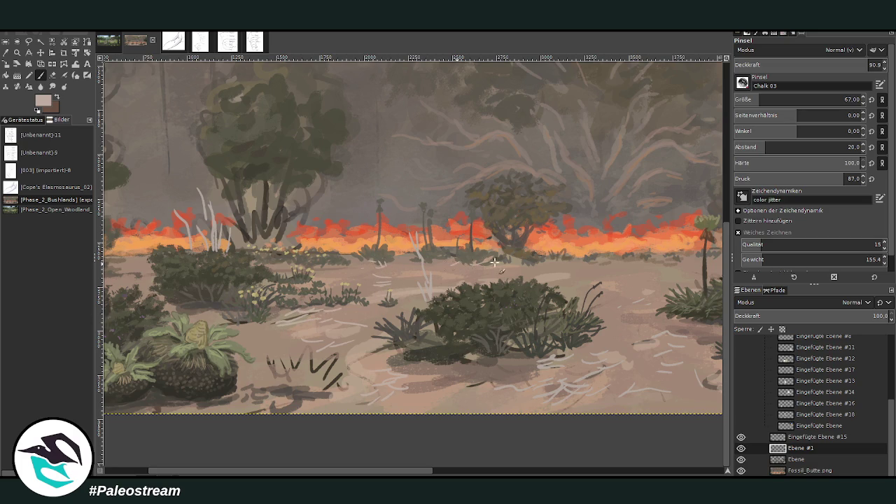
# Step: Hatch light and taupe dashes on the ground at the lower right, sampling greys
pyautogui.hscroll(5, 511, 367)
pyautogui.hscroll(5, 650, 365)
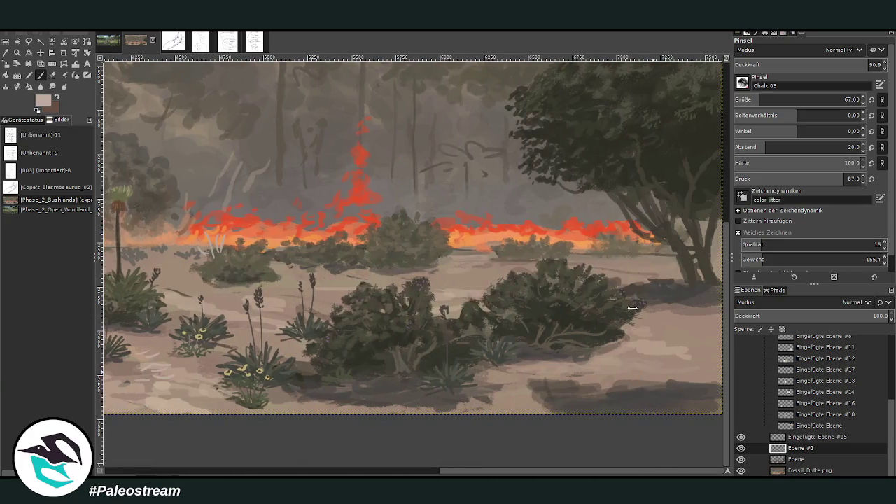
pyautogui.moveTo(555, 372)
pyautogui.mouseDown()
pyautogui.moveTo(529, 386)
pyautogui.moveTo(590, 364)
pyautogui.moveTo(525, 381)
pyautogui.mouseUp()
pyautogui.keyDown('ctrl'); pyautogui.click(653, 271); pyautogui.keyUp('ctrl')
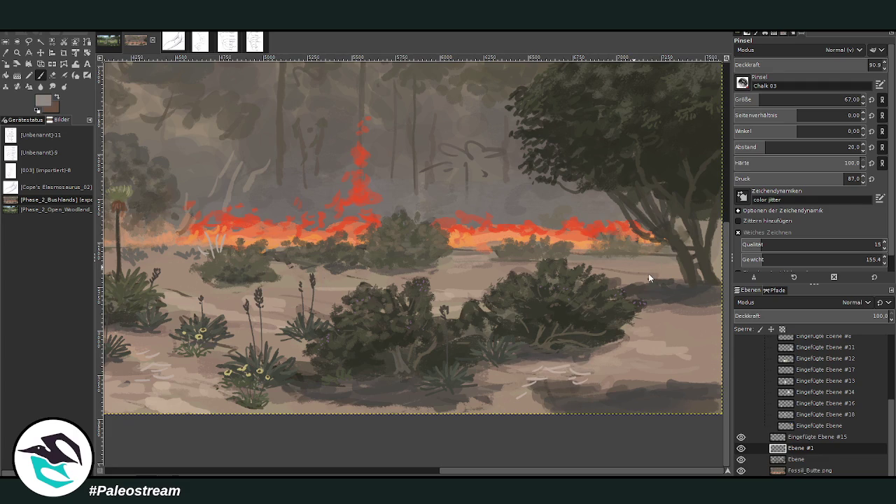
pyautogui.moveTo(620, 401)
pyautogui.mouseDown()
pyautogui.moveTo(577, 403)
pyautogui.moveTo(657, 394)
pyautogui.moveTo(668, 400)
pyautogui.mouseUp()
pyautogui.keyDown('ctrl'); pyautogui.click(647, 287); pyautogui.keyUp('ctrl')
pyautogui.keyDown('ctrl'); pyautogui.click(647, 282); pyautogui.keyUp('ctrl')
pyautogui.moveTo(562, 401); pyautogui.dragTo(546, 399)
pyautogui.keyDown('ctrl'); pyautogui.click(648, 277); pyautogui.keyUp('ctrl')
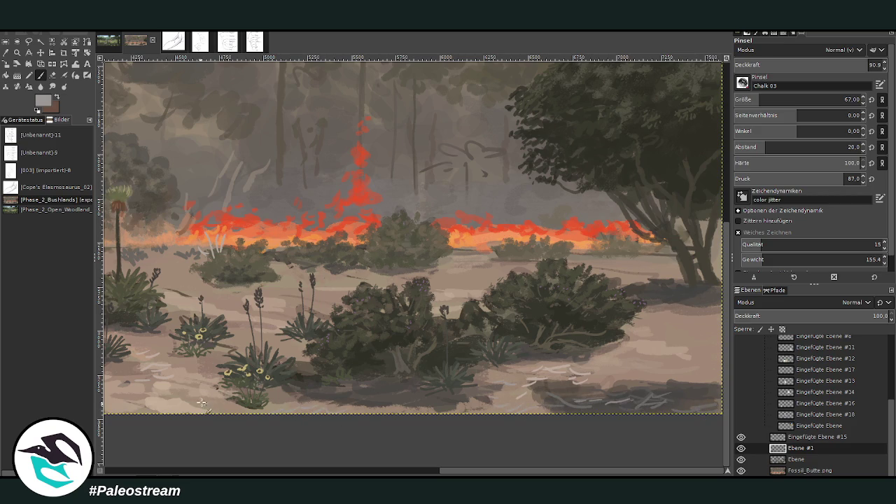
pyautogui.hotkey('shift', 'ctrl', 'j')
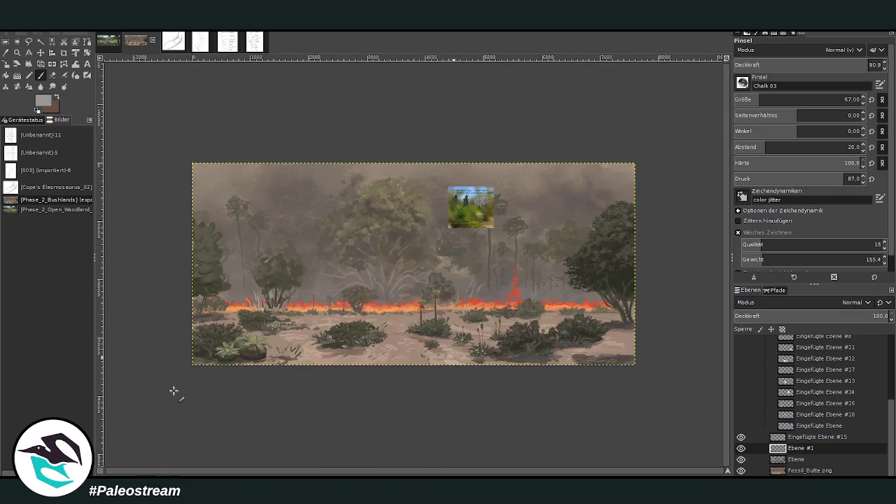
# Step: Zoom into the lower-left and paint dark green grass blades using greens sampled from the painting
pyautogui.press('z')
pyautogui.moveTo(249, 209); pyautogui.dragTo(431, 397)
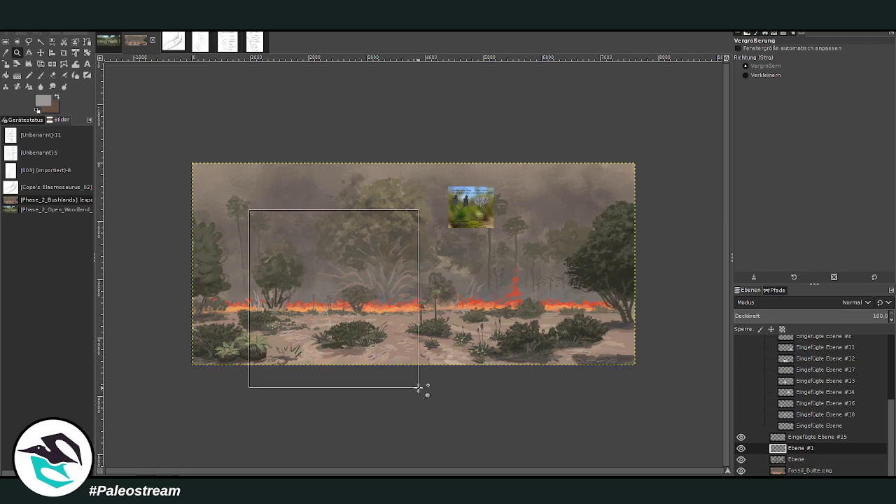
pyautogui.click(6, 52)
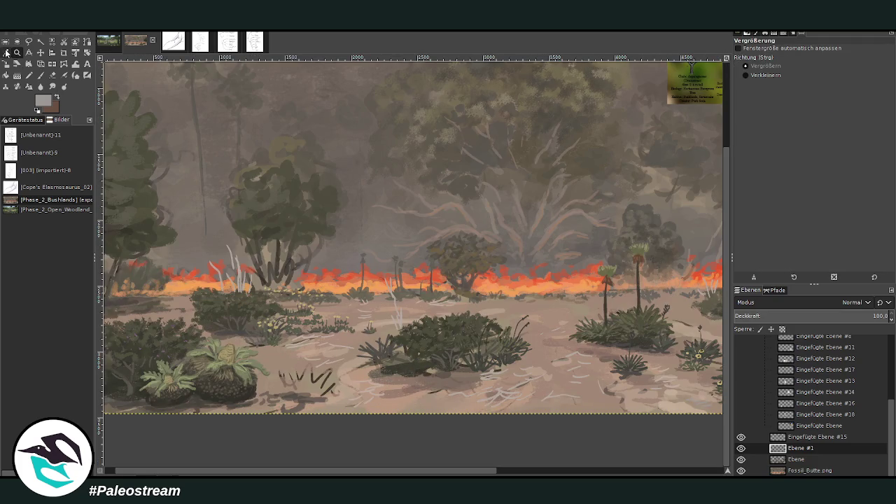
pyautogui.click(294, 206)
pyautogui.click(629, 261)
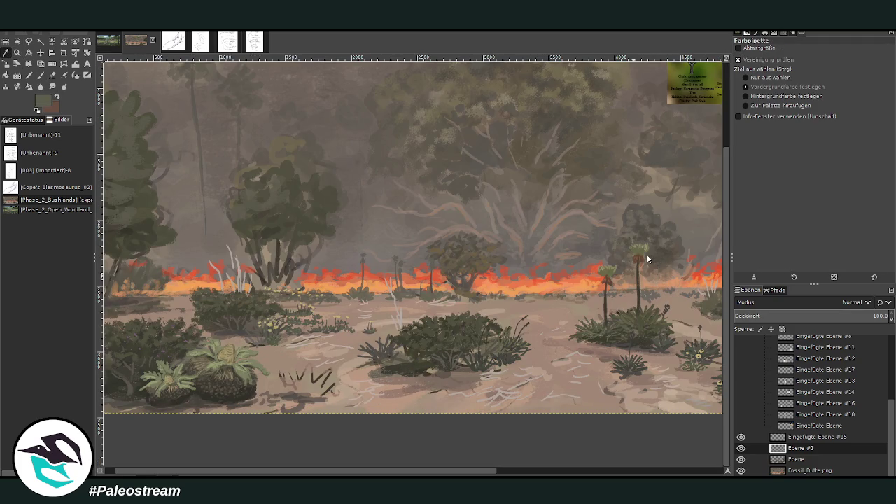
pyautogui.click(42, 75)
pyautogui.moveTo(331, 396)
pyautogui.mouseDown()
pyautogui.moveTo(321, 380)
pyautogui.moveTo(274, 375)
pyautogui.moveTo(336, 371)
pyautogui.moveTo(323, 364)
pyautogui.moveTo(302, 363)
pyautogui.moveTo(294, 387)
pyautogui.moveTo(289, 374)
pyautogui.moveTo(330, 386)
pyautogui.mouseUp()
# Step: Sample a lighter grey-green, enlarge the brush to 255, and dab dark marks on the sand and a bush top
pyautogui.keyDown('ctrl'); pyautogui.click(660, 284); pyautogui.keyUp('ctrl')
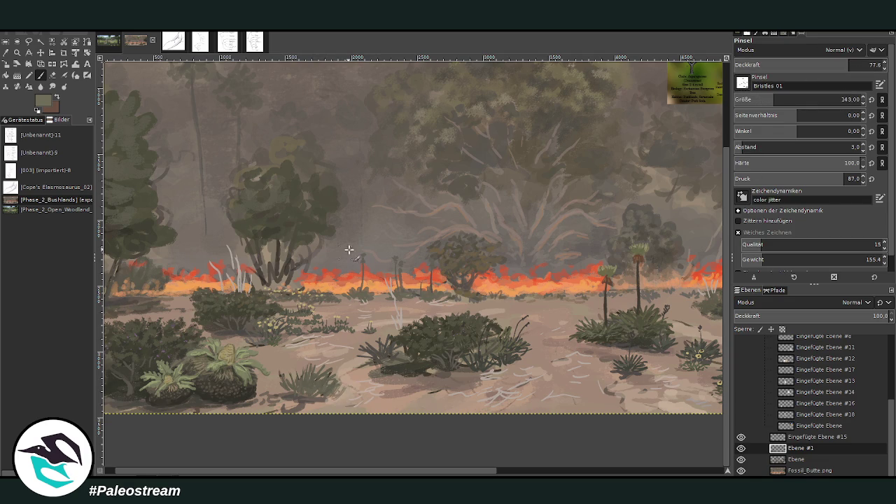
pyautogui.press(']')
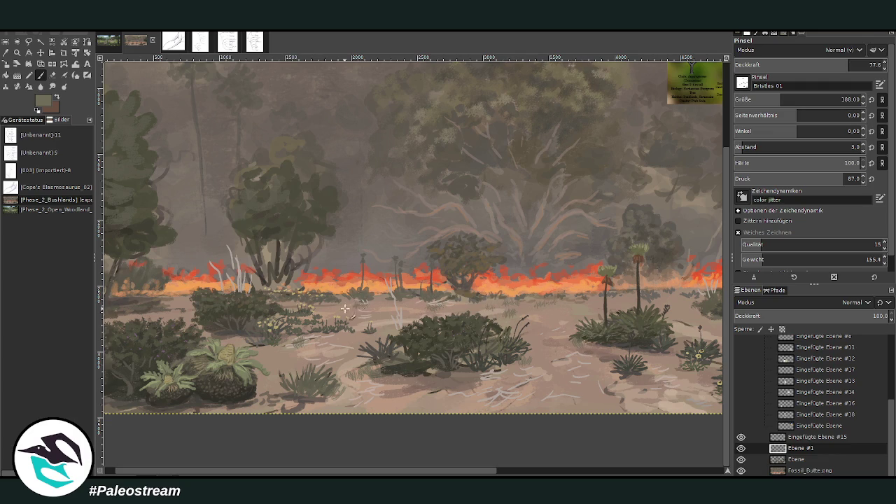
pyautogui.click(526, 474)
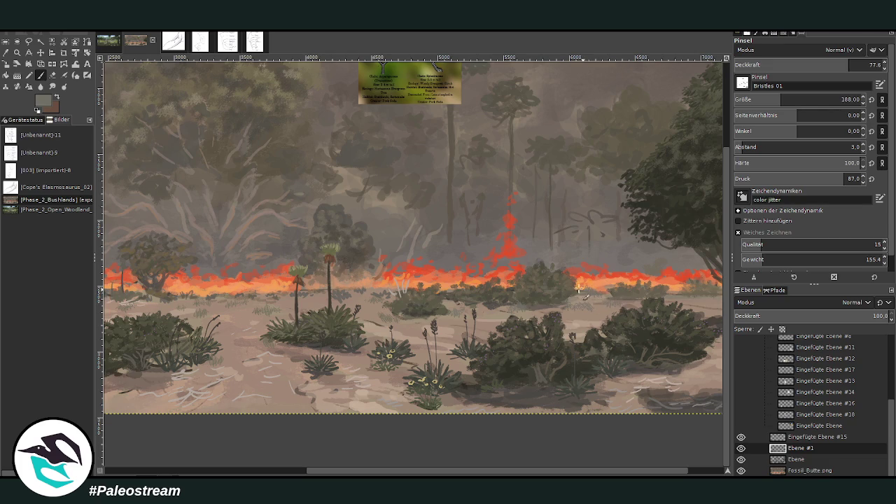
pyautogui.hscroll(-5, 342, 464)
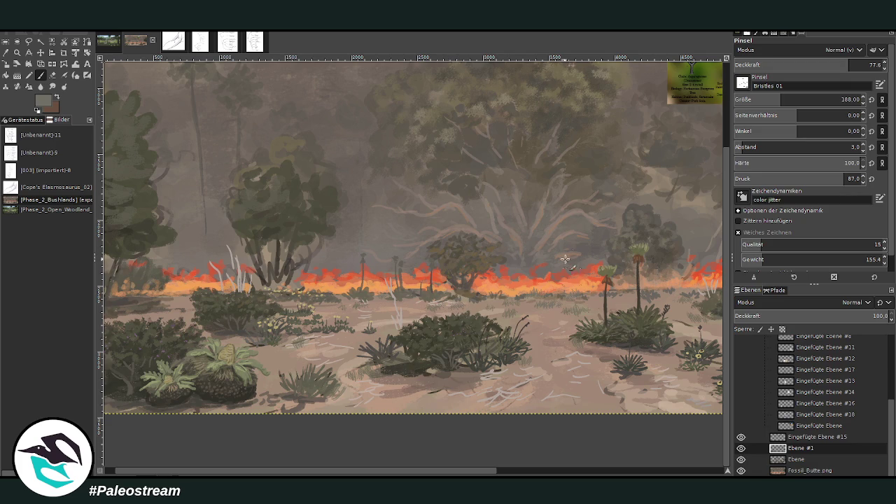
pyautogui.click(793, 95)
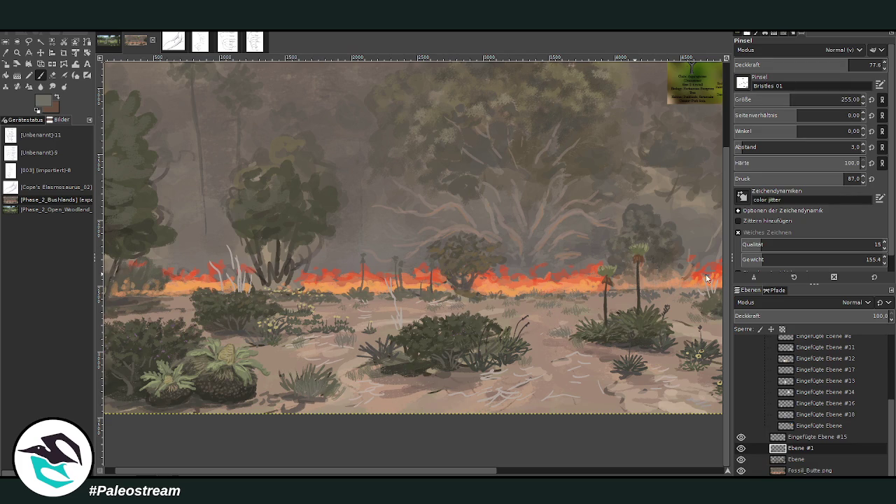
pyautogui.moveTo(553, 315); pyautogui.dragTo(555, 306)
pyautogui.moveTo(486, 313); pyautogui.dragTo(477, 306)
pyautogui.hscroll(5, 420, 266)
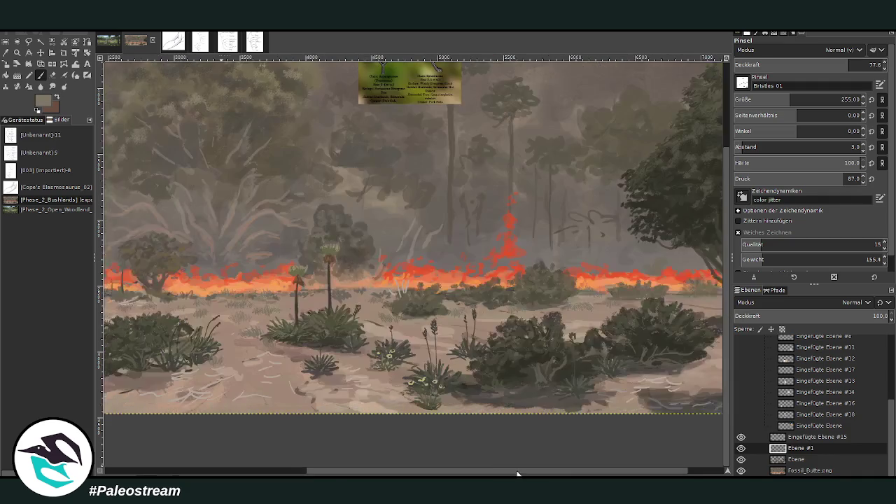
# Step: Pick a light tan and paint lighter ground and pale grass tufts under the central and dark bushes
pyautogui.hscroll(3, 465, 234)
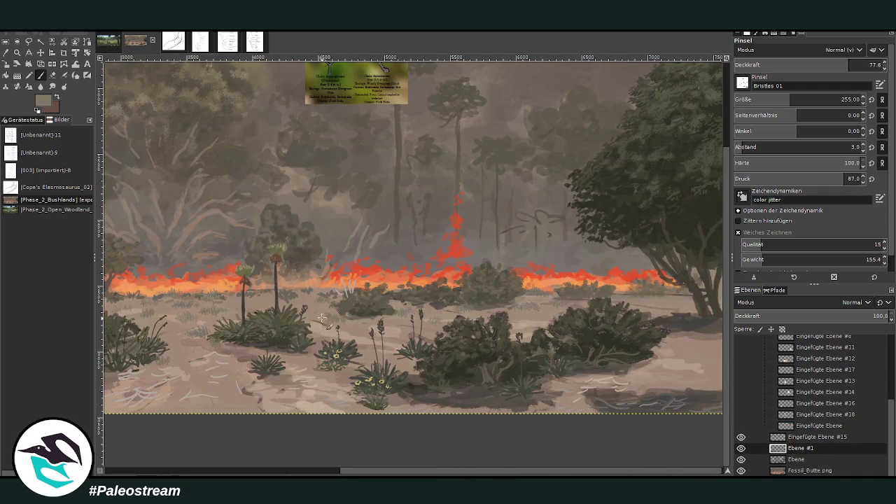
pyautogui.keyDown('ctrl'); pyautogui.click(658, 265); pyautogui.keyUp('ctrl')
pyautogui.keyDown('ctrl'); pyautogui.click(663, 265); pyautogui.keyUp('ctrl')
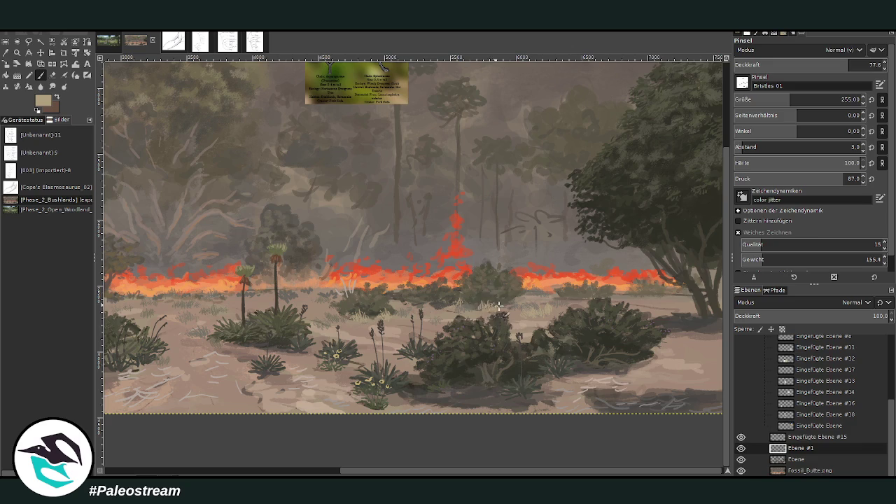
pyautogui.moveTo(543, 470); pyautogui.dragTo(387, 470)
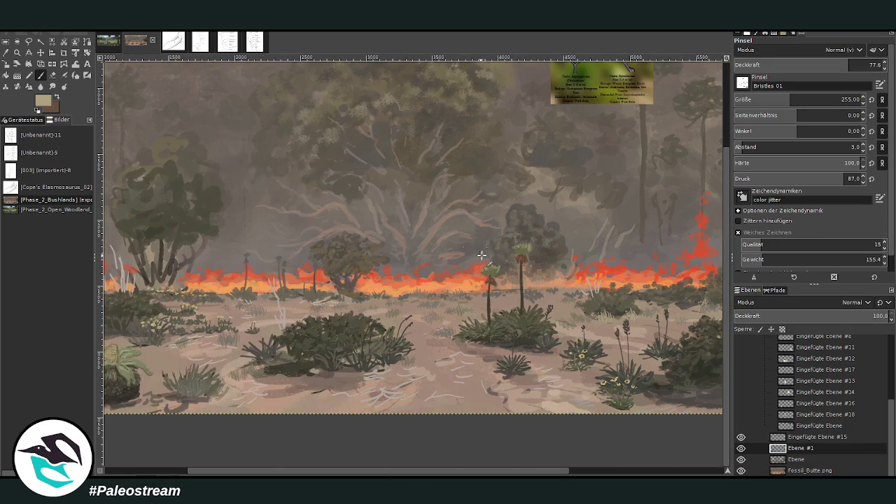
pyautogui.moveTo(484, 342); pyautogui.dragTo(480, 345)
pyautogui.moveTo(323, 372)
pyautogui.mouseDown()
pyautogui.moveTo(302, 371)
pyautogui.moveTo(326, 389)
pyautogui.moveTo(278, 377)
pyautogui.mouseUp()
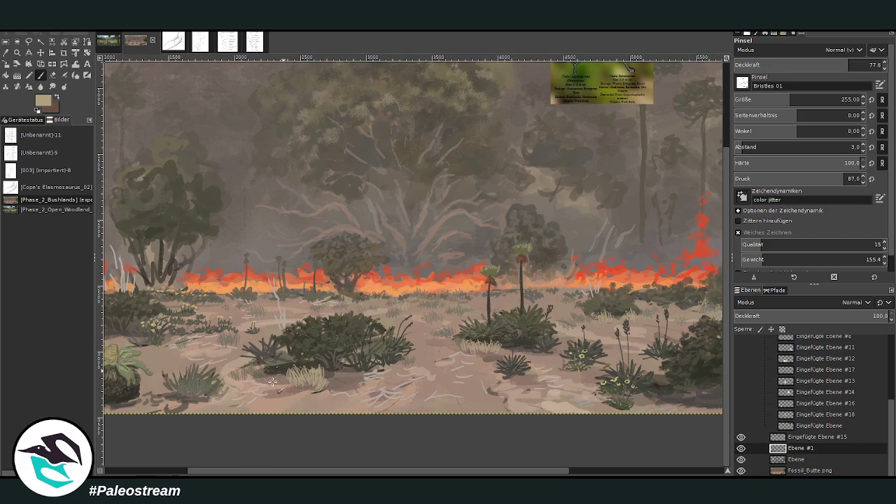
# Step: Shift the view right and sample pinkish tan, smoke grey and olive grey tones from the painting
pyautogui.hscroll(-5, 178, 473)
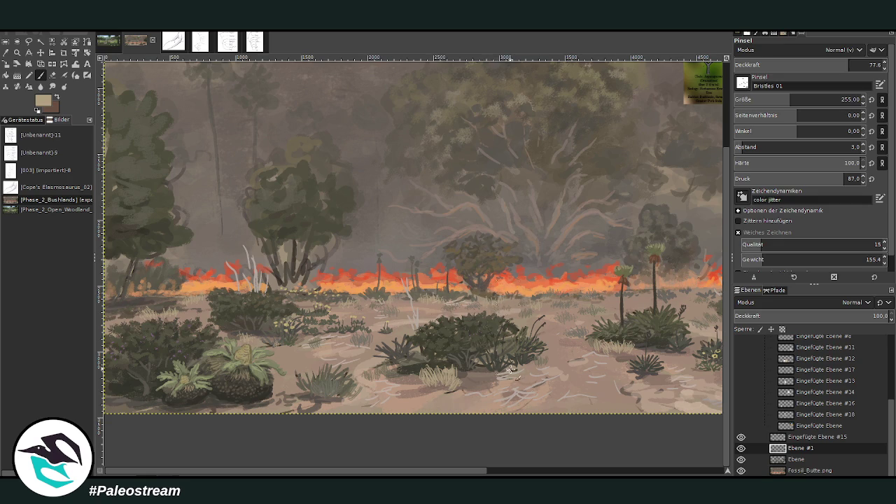
pyautogui.click(496, 471)
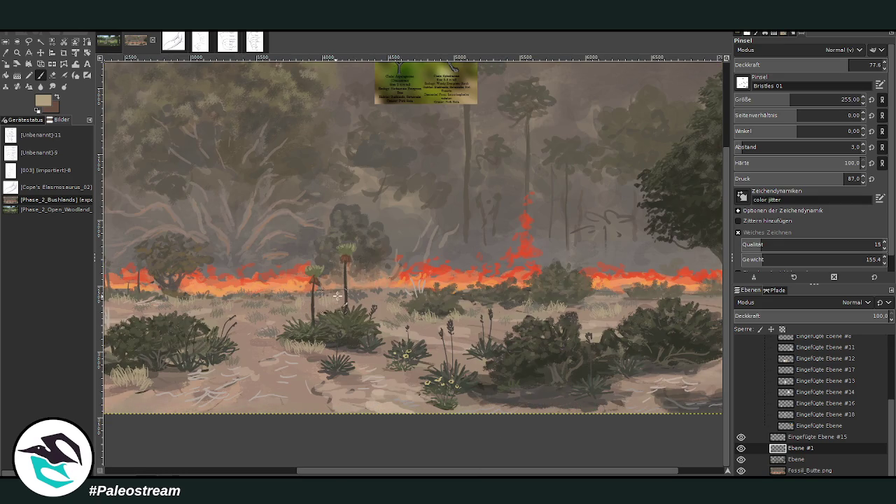
pyautogui.keyDown('ctrl'); pyautogui.click(527, 216); pyautogui.keyUp('ctrl')
pyautogui.keyDown('ctrl'); pyautogui.click(693, 279); pyautogui.keyUp('ctrl')
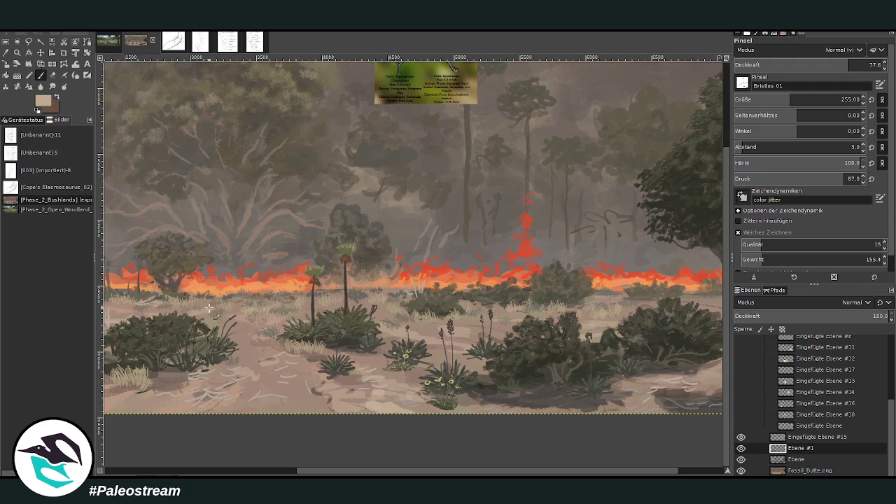
pyautogui.hscroll(-5, 261, 172)
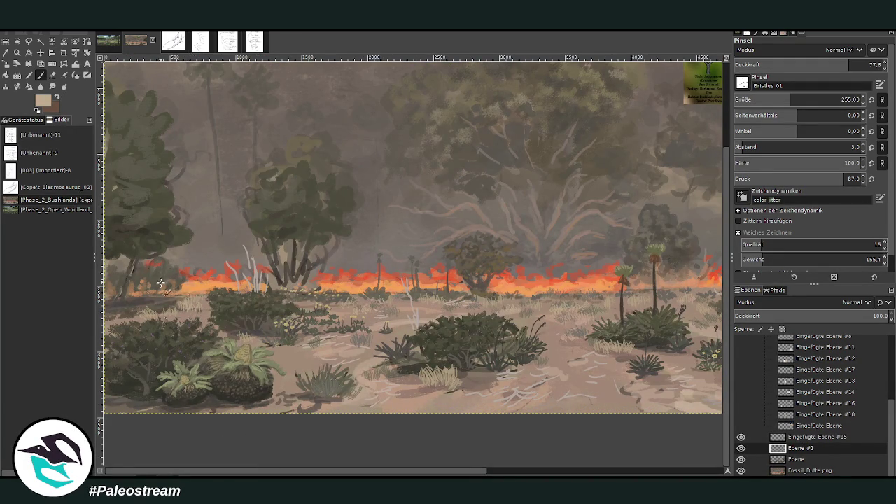
pyautogui.keyDown('ctrl'); pyautogui.click(662, 261); pyautogui.keyUp('ctrl')
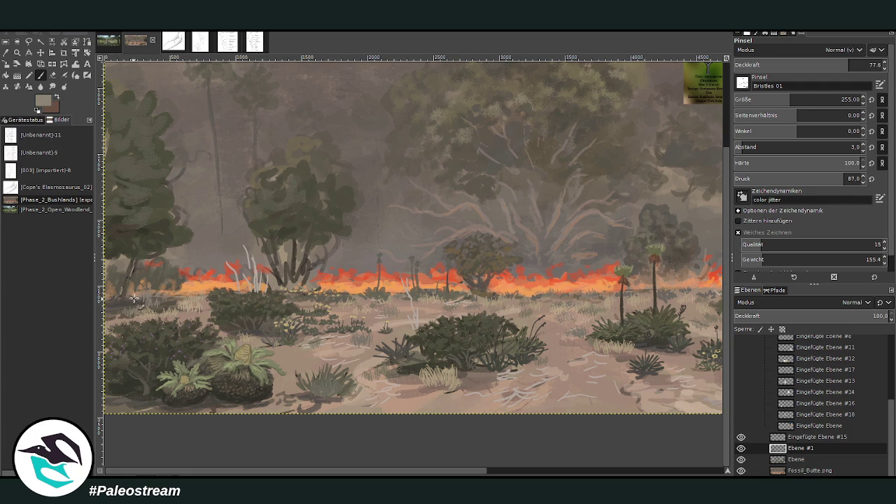
pyautogui.keyDown('ctrl'); pyautogui.click(652, 281); pyautogui.keyUp('ctrl')
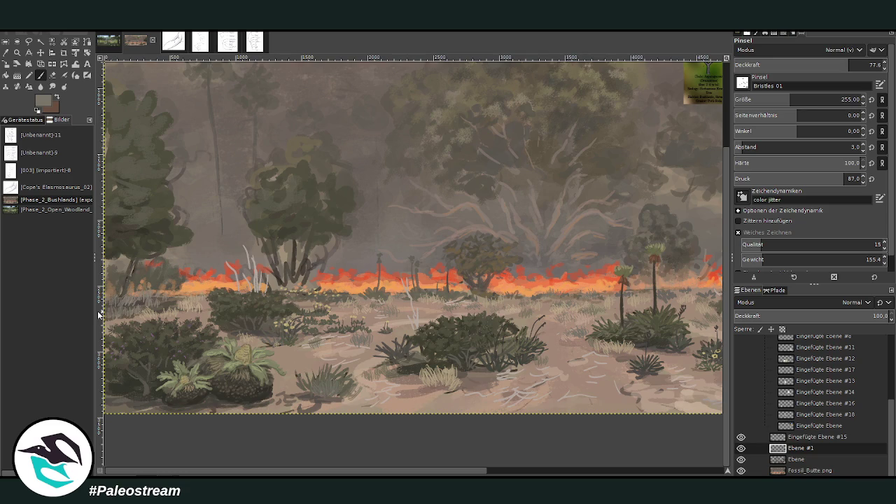
# Step: Zoom out, then zoom so the whole painting fills the window
pyautogui.press('-')
pyautogui.press('-')
pyautogui.press('z')
pyautogui.moveTo(320, 180); pyautogui.dragTo(476, 292)
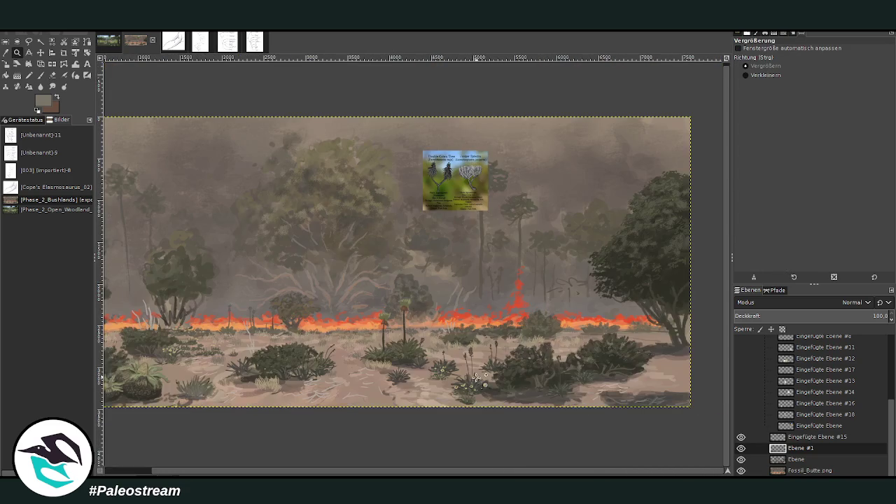
# Step: Zoom in on the fire line and the reference card on the painting's right half
pyautogui.moveTo(399, 145); pyautogui.dragTo(662, 402)
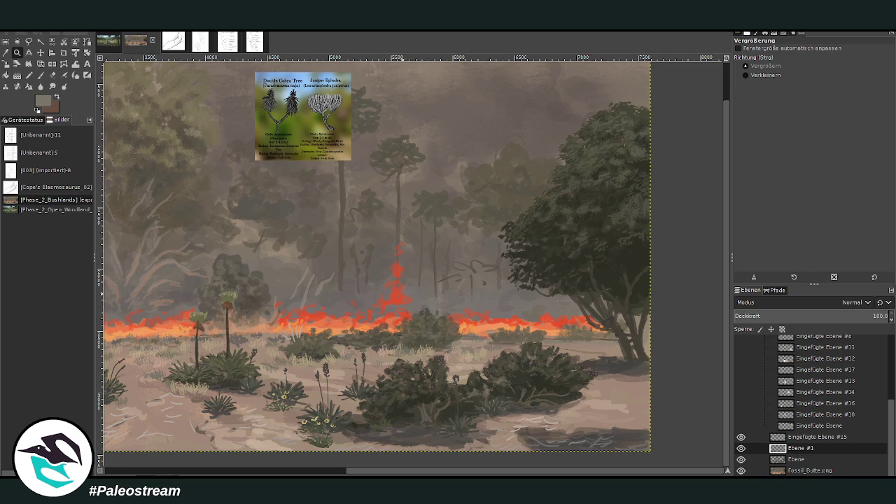
# Step: Paste the Maple-leaved Palm reference card and move it beside the right-hand tree
pyautogui.press('p')
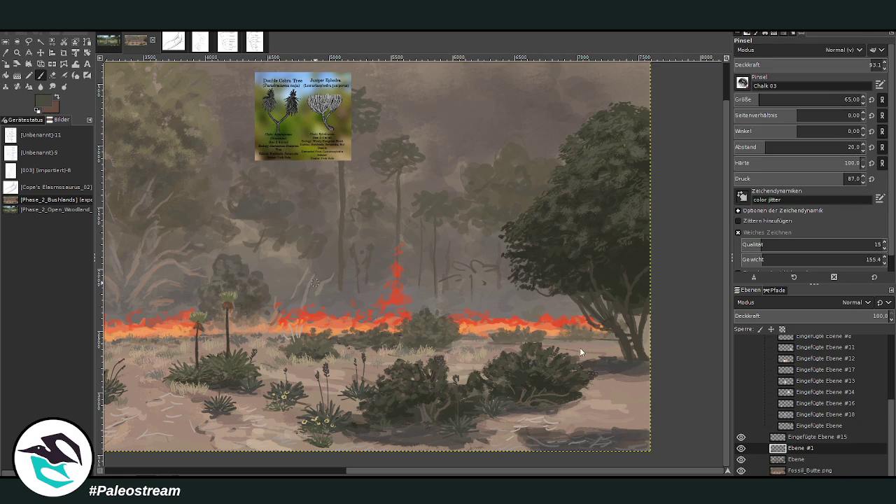
pyautogui.hotkey('ctrl', 'v')
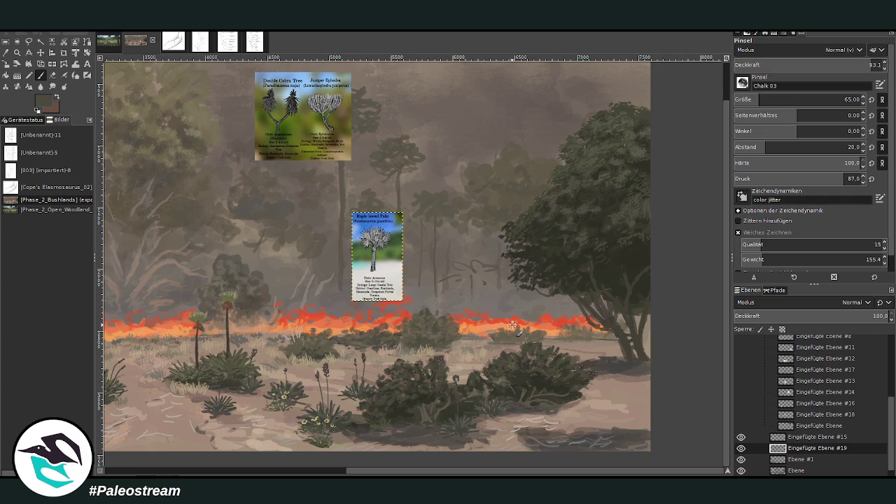
pyautogui.press('m')
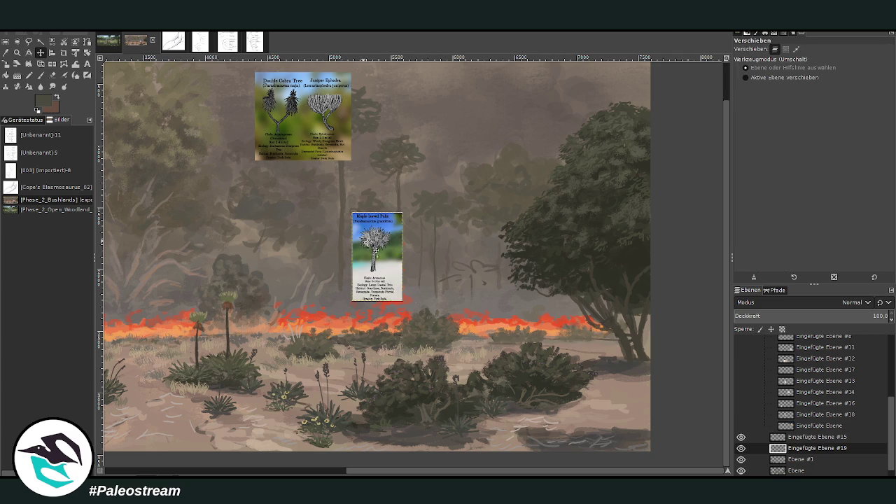
pyautogui.moveTo(363, 241); pyautogui.dragTo(549, 260)
# Step: Zoom in around the palm card and make Ebene #1 the active painting layer
pyautogui.press('z')
pyautogui.moveTo(416, 189); pyautogui.dragTo(500, 272)
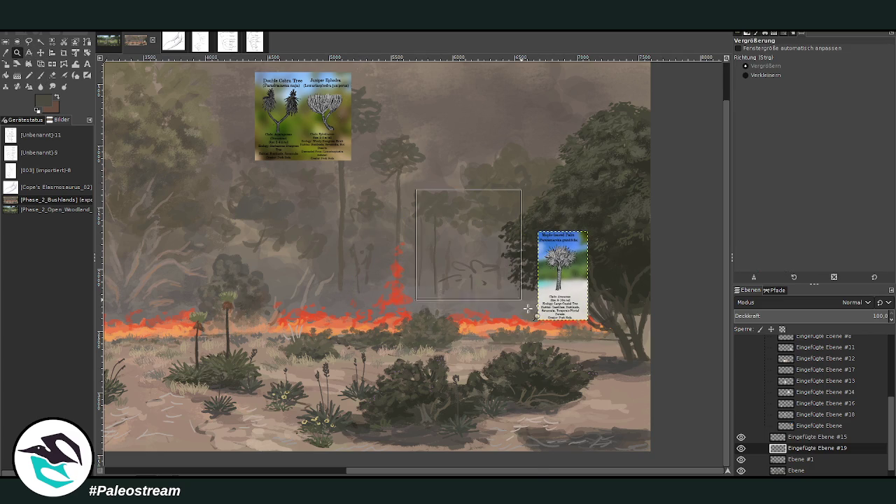
pyautogui.scroll(-1, 800, 448)
pyautogui.click(800, 448)
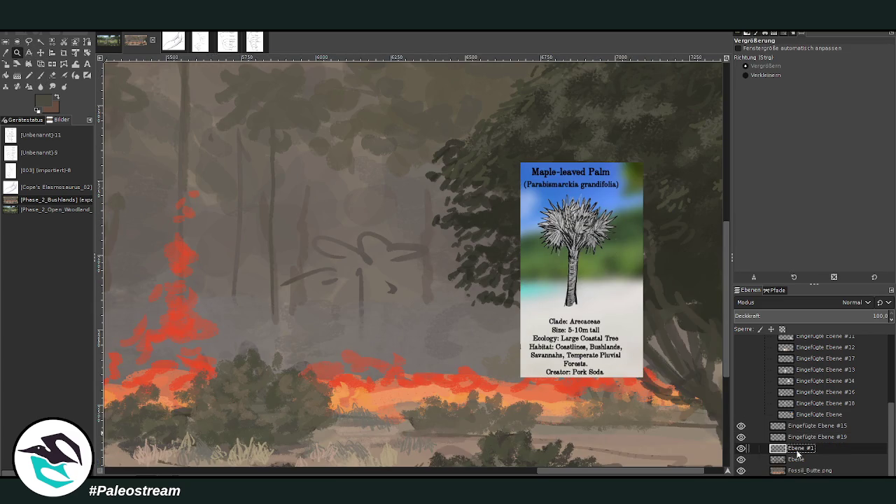
# Step: Sample a dark tone and paint palm fronds in the background, first at brush size 32, then 59
pyautogui.press('o')
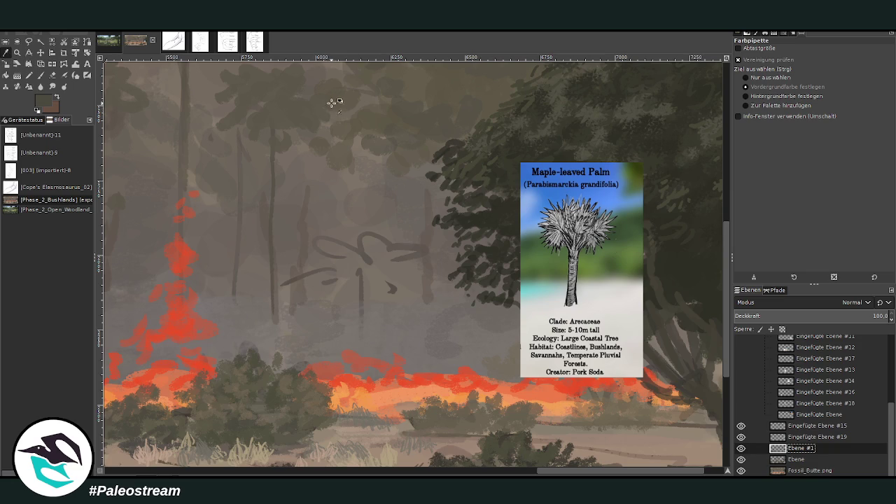
pyautogui.click(40, 75)
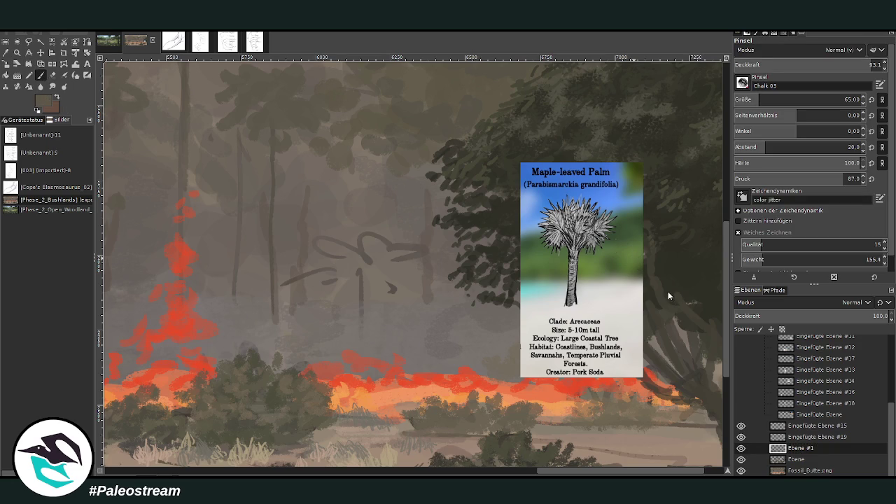
pyautogui.click(755, 100)
pyautogui.moveTo(312, 287)
pyautogui.mouseDown()
pyautogui.moveTo(322, 276)
pyautogui.moveTo(311, 271)
pyautogui.moveTo(323, 277)
pyautogui.moveTo(297, 275)
pyautogui.moveTo(327, 270)
pyautogui.moveTo(296, 243)
pyautogui.moveTo(362, 246)
pyautogui.moveTo(349, 225)
pyautogui.moveTo(364, 244)
pyautogui.moveTo(420, 248)
pyautogui.moveTo(395, 267)
pyautogui.moveTo(406, 294)
pyautogui.moveTo(390, 277)
pyautogui.moveTo(403, 301)
pyautogui.mouseUp()
pyautogui.click(764, 100)
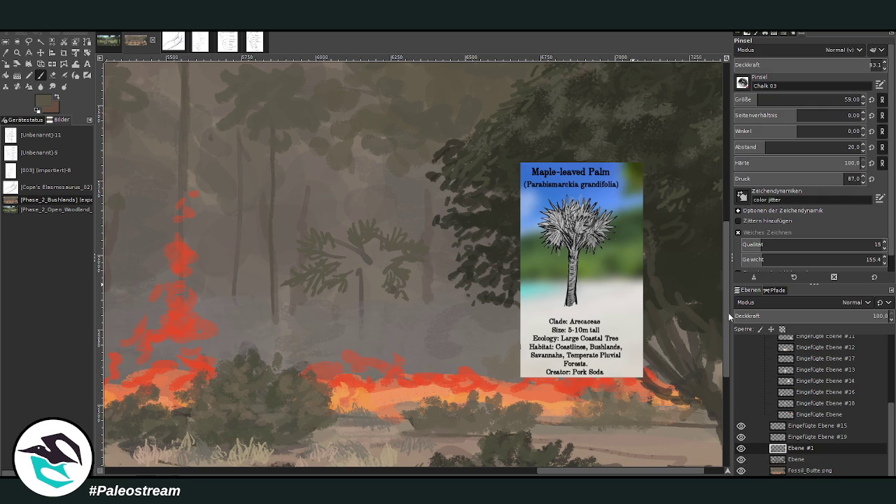
pyautogui.moveTo(341, 276)
pyautogui.mouseDown()
pyautogui.moveTo(329, 290)
pyautogui.moveTo(353, 267)
pyautogui.moveTo(329, 259)
pyautogui.moveTo(340, 245)
pyautogui.moveTo(362, 257)
pyautogui.moveTo(378, 242)
pyautogui.moveTo(380, 254)
pyautogui.moveTo(361, 283)
pyautogui.moveTo(340, 224)
pyautogui.mouseUp()
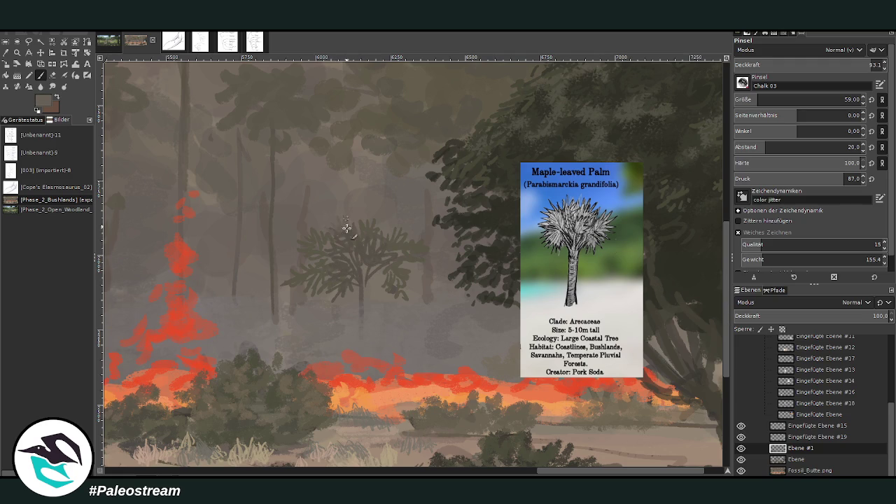
pyautogui.moveTo(372, 217)
pyautogui.mouseDown()
pyautogui.moveTo(364, 249)
pyautogui.moveTo(326, 278)
pyautogui.moveTo(314, 260)
pyautogui.moveTo(348, 259)
pyautogui.moveTo(369, 245)
pyautogui.mouseUp()
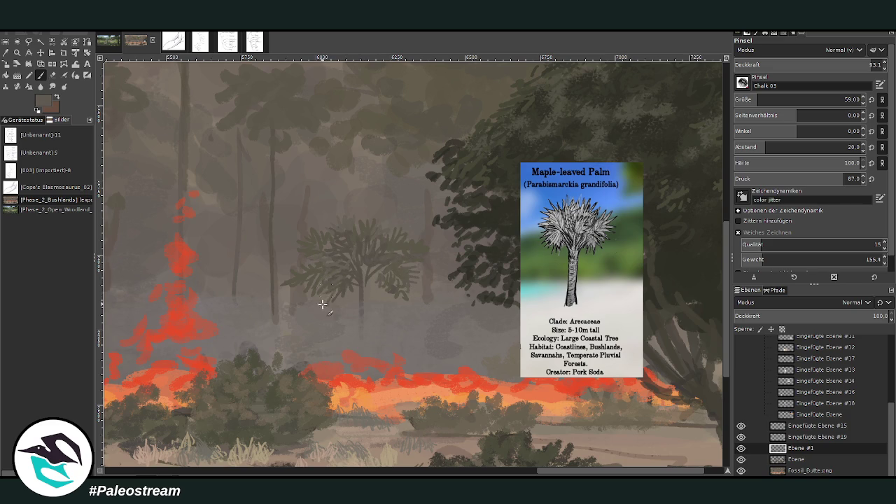
# Step: Adjust the brush opacity, trying 70 and about 45 before settling near 59
pyautogui.click(869, 65)
pyautogui.write('70')
pyautogui.press('Return')
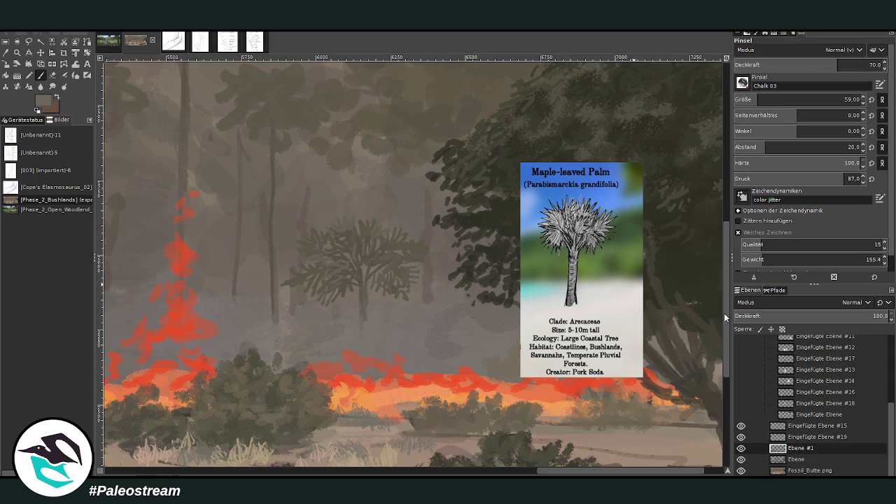
pyautogui.click(803, 65)
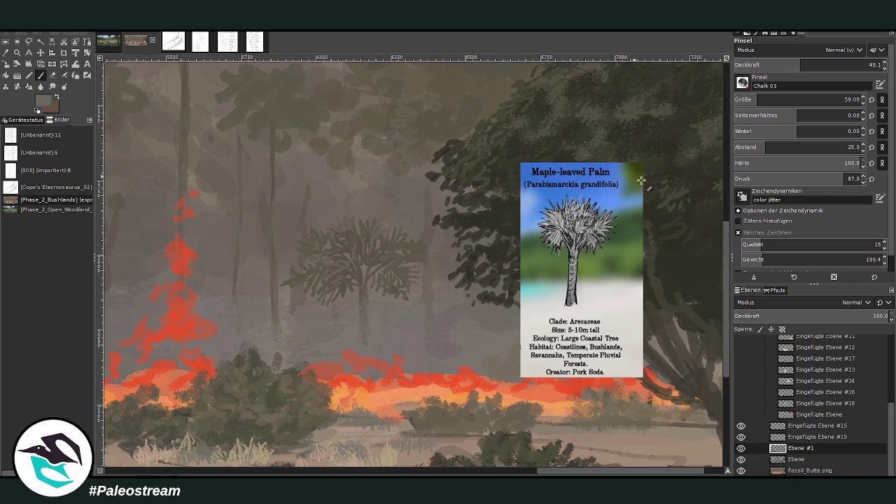
pyautogui.scroll(4, 420, 147)
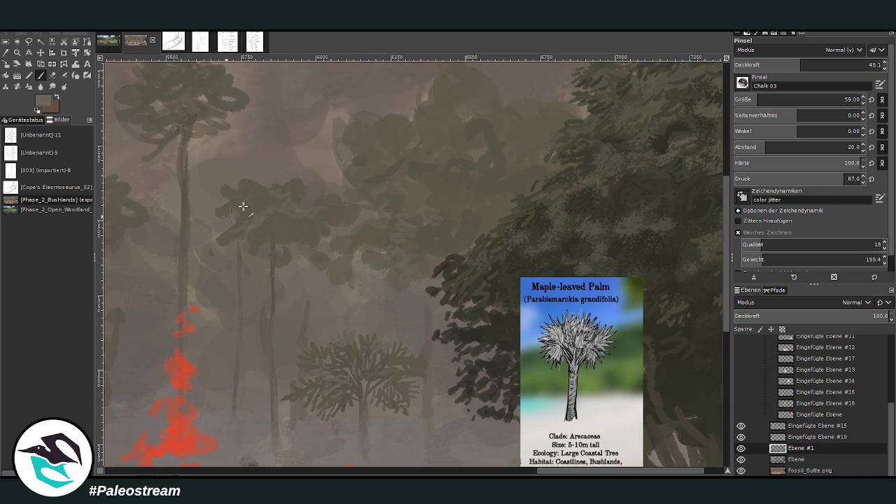
pyautogui.click(820, 65)
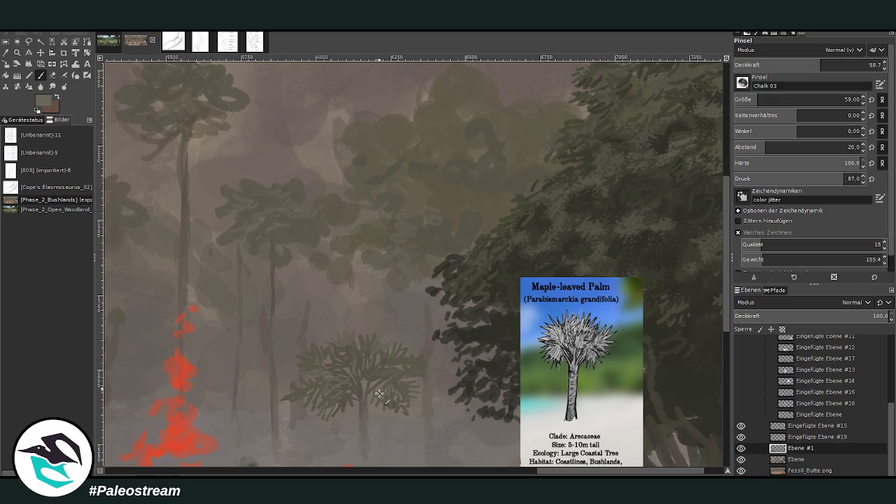
pyautogui.hscroll(-2, 380, 214)
pyautogui.hscroll(-3, 380, 215)
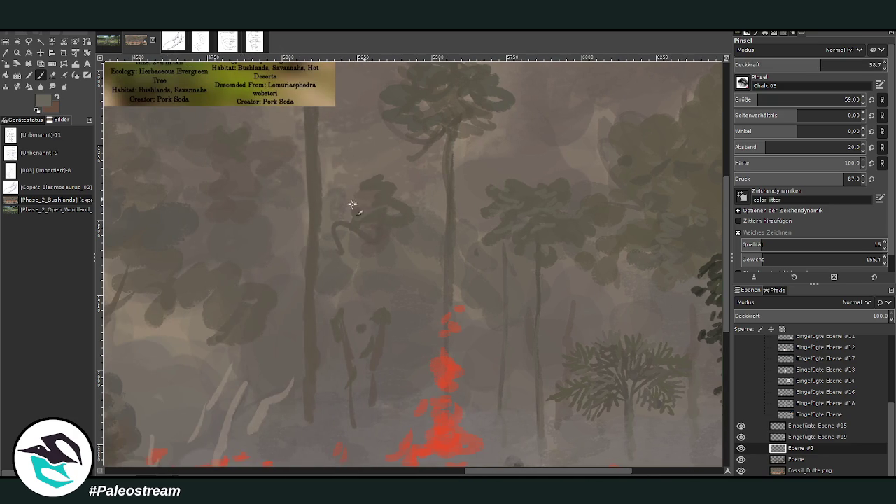
pyautogui.scroll(3, 715, 275)
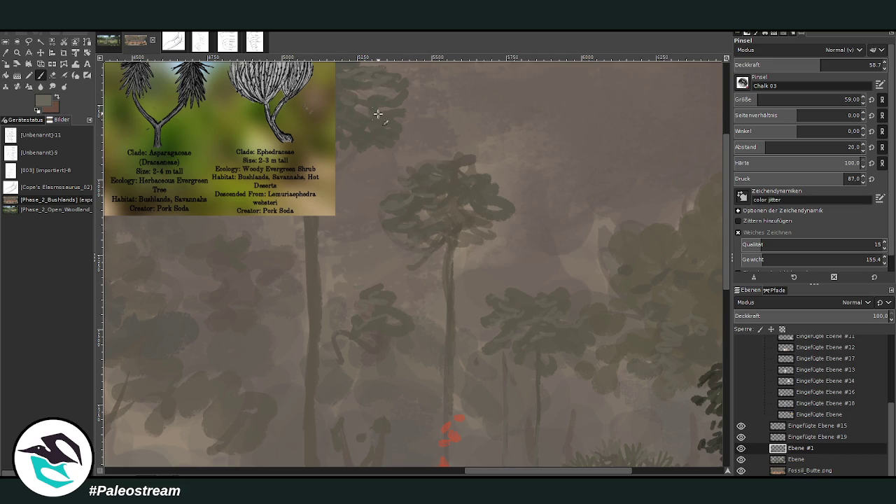
# Step: Show the Eingefügte Ebene #15 card, hide the right-edge card and move its layer into the group
pyautogui.click(741, 426)
pyautogui.scroll(-2, 721, 431)
pyautogui.scroll(-2, 721, 433)
pyautogui.scroll(-1, 721, 433)
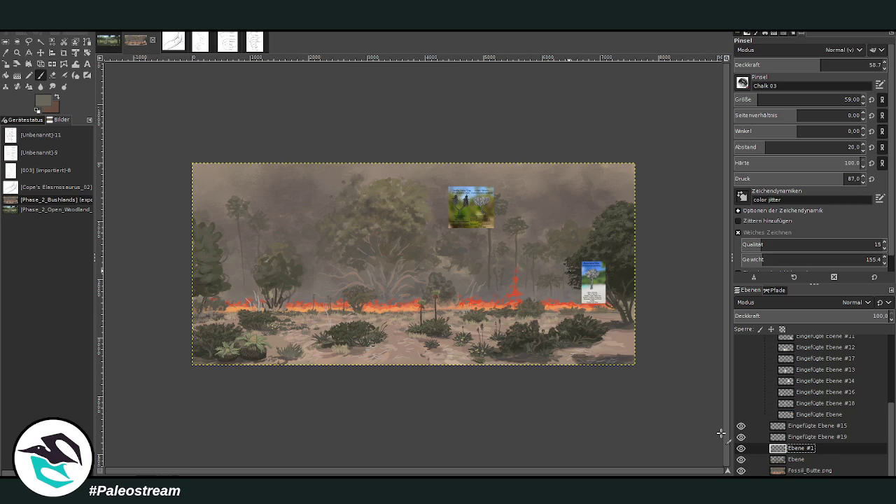
pyautogui.click(741, 437)
pyautogui.moveTo(798, 438); pyautogui.dragTo(800, 409)
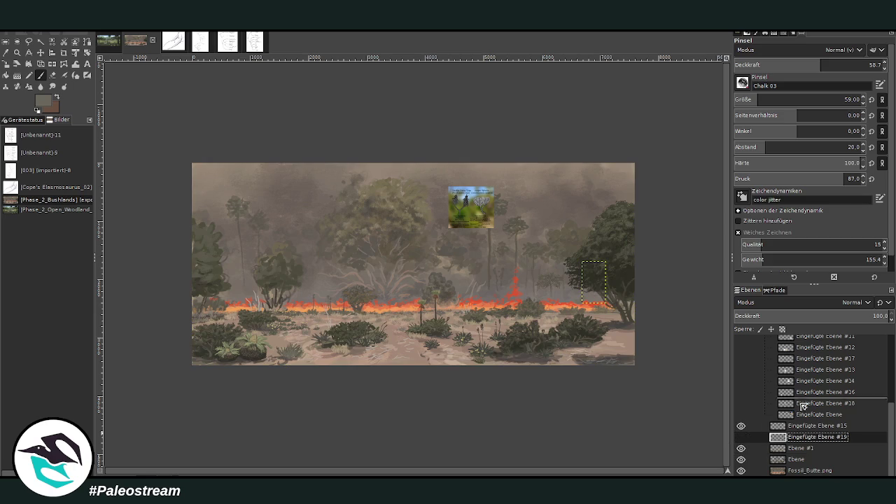
pyautogui.click(797, 439)
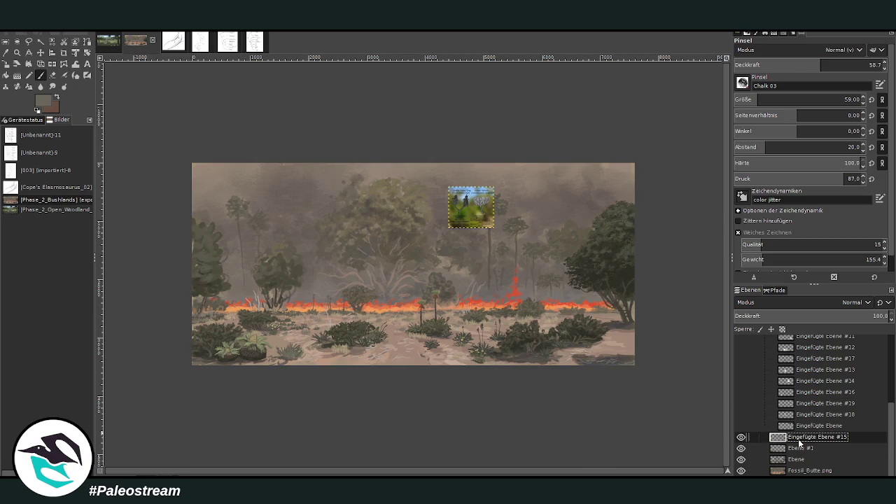
# Step: Move the Double Cobra Tree and Juniper Ephedra card down onto the fire line and zoom in on it
pyautogui.click(40, 53)
pyautogui.moveTo(471, 207); pyautogui.dragTo(409, 306)
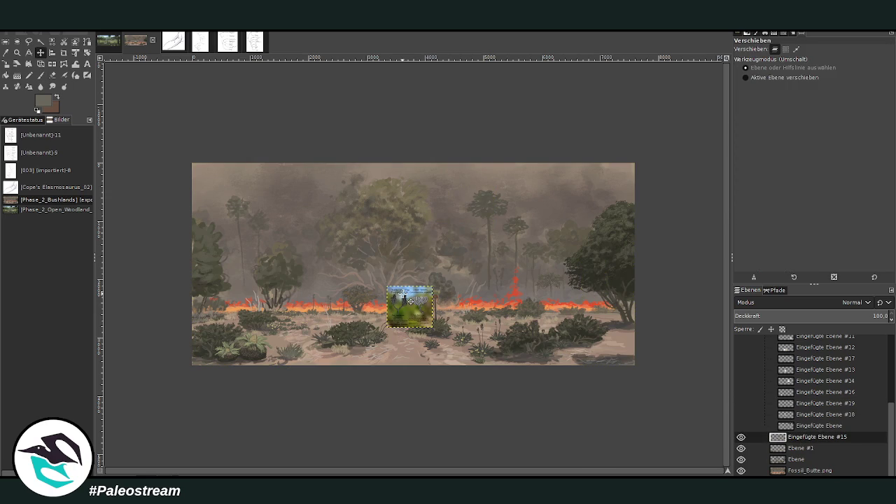
pyautogui.click(16, 54)
pyautogui.moveTo(360, 256); pyautogui.dragTo(469, 372)
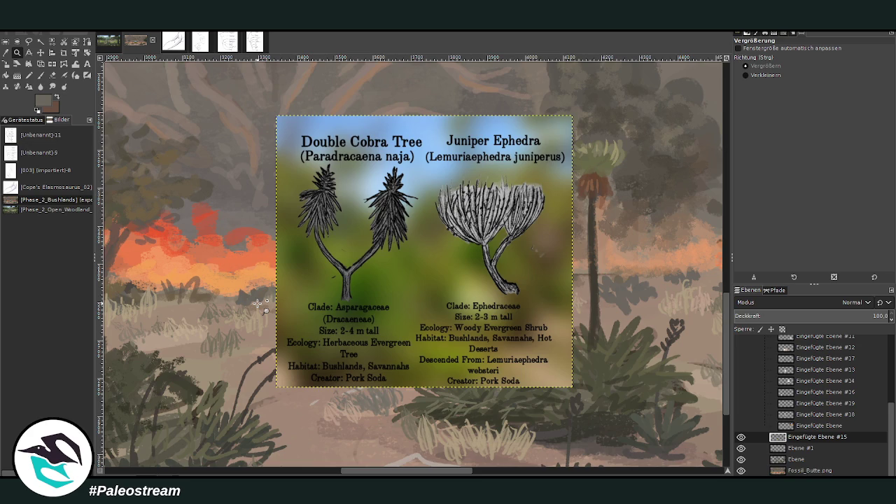
# Step: Set the Paintbrush to size 103 and opacity 70.3, painting on layer Ebene #1
pyautogui.scroll(-2, 257, 303)
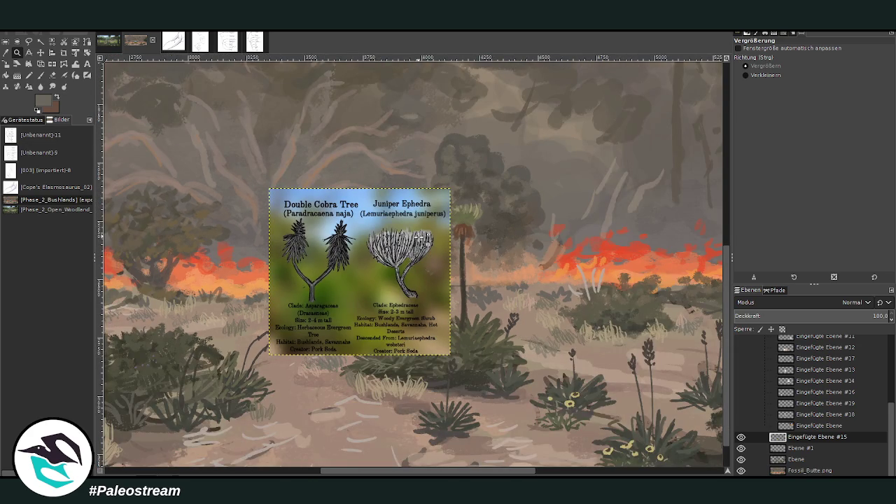
pyautogui.moveTo(453, 471); pyautogui.dragTo(503, 471)
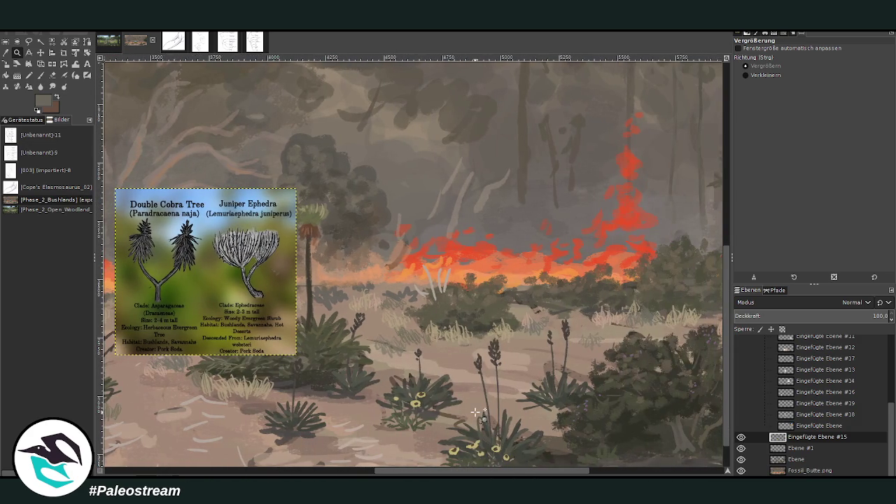
pyautogui.click(40, 75)
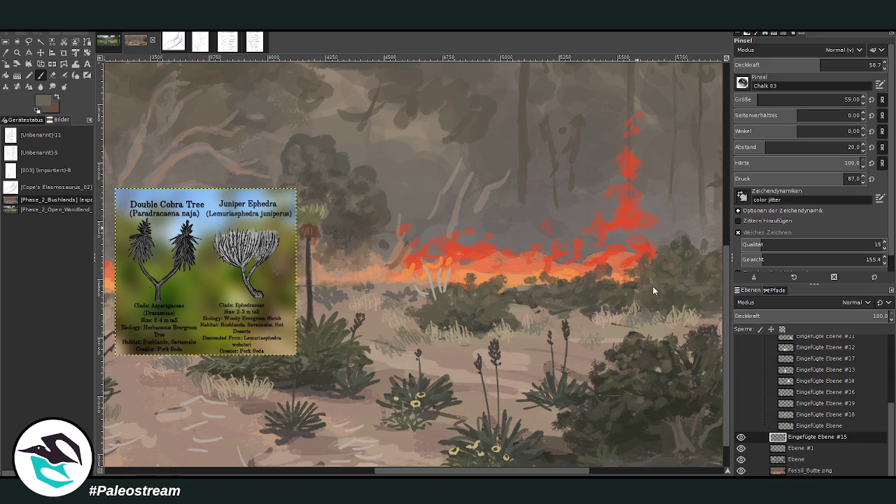
pyautogui.moveTo(745, 101); pyautogui.dragTo(766, 100)
pyautogui.moveTo(820, 67); pyautogui.dragTo(837, 66)
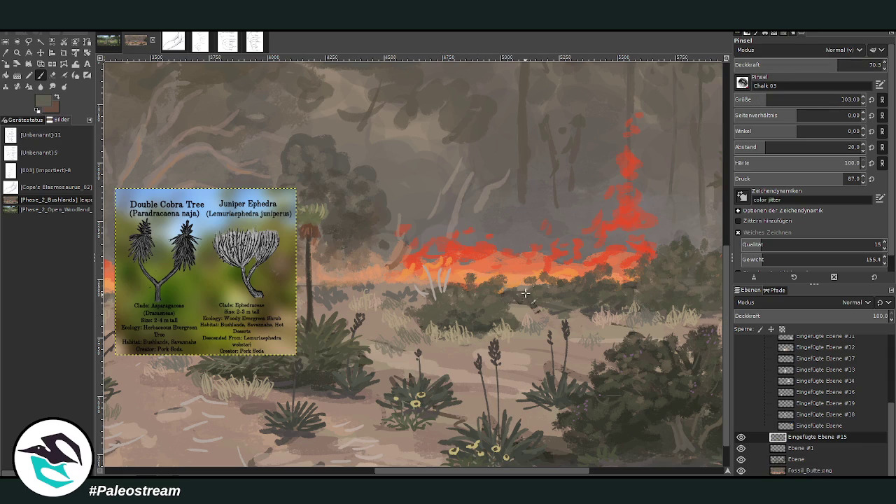
pyautogui.click(795, 448)
# Step: Paint a thin dark trunk, stems and a crown of palm fronds rising from the fire line
pyautogui.moveTo(489, 270); pyautogui.dragTo(500, 263)
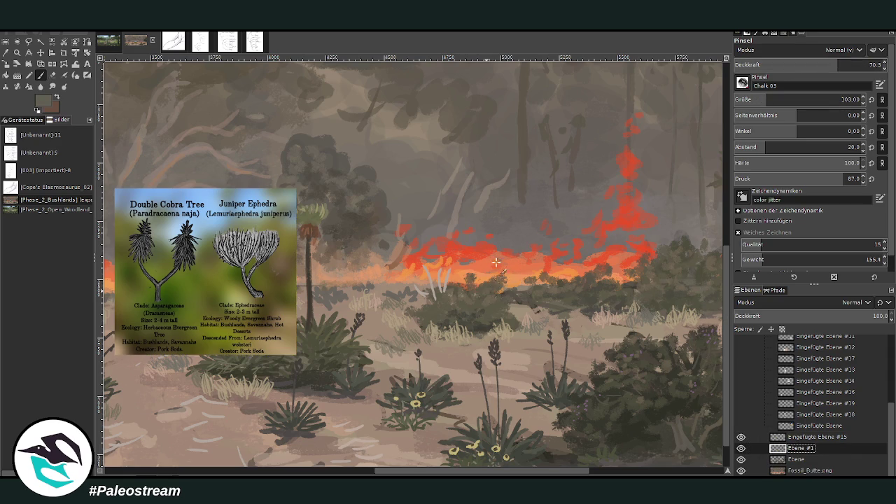
pyautogui.keyDown('ctrl'); pyautogui.click(623, 248); pyautogui.keyUp('ctrl')
pyautogui.moveTo(494, 282)
pyautogui.mouseDown()
pyautogui.moveTo(470, 249)
pyautogui.moveTo(475, 263)
pyautogui.mouseUp()
pyautogui.moveTo(493, 229)
pyautogui.mouseDown()
pyautogui.moveTo(483, 194)
pyautogui.moveTo(521, 196)
pyautogui.moveTo(462, 203)
pyautogui.mouseUp()
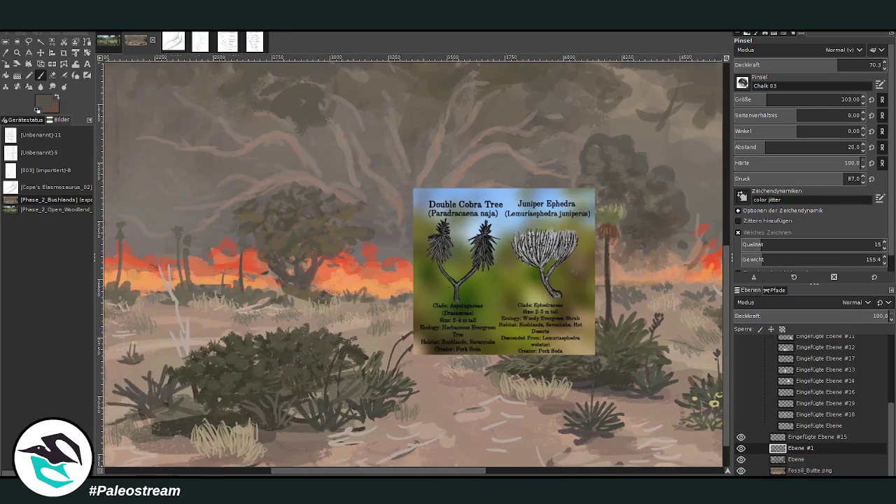
pyautogui.moveTo(424, 473); pyautogui.dragTo(316, 473)
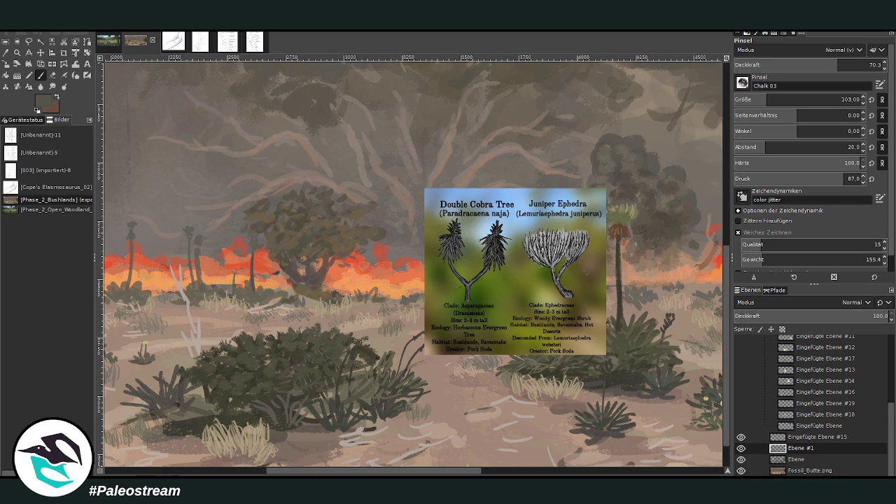
# Step: Paint dark trunks and palm fronds along the left fire line, raising opacity to 82.3 for small plant marks
pyautogui.moveTo(378, 473); pyautogui.dragTo(282, 473)
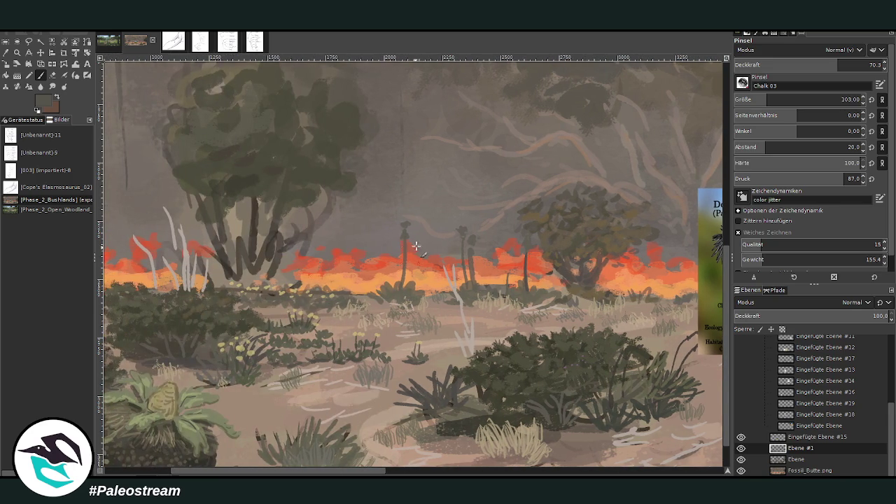
pyautogui.moveTo(357, 308); pyautogui.dragTo(357, 269)
pyautogui.moveTo(357, 258)
pyautogui.mouseDown()
pyautogui.moveTo(355, 294)
pyautogui.moveTo(332, 253)
pyautogui.mouseUp()
pyautogui.moveTo(353, 293); pyautogui.dragTo(343, 269)
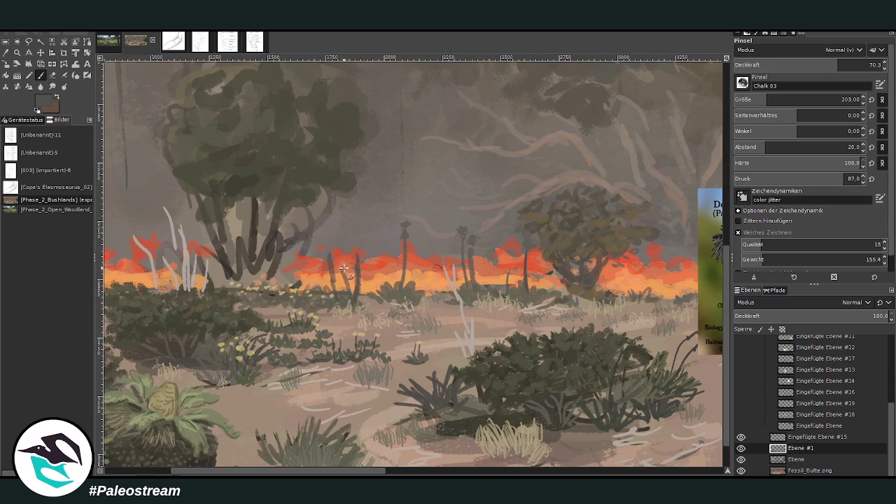
pyautogui.moveTo(360, 305)
pyautogui.mouseDown()
pyautogui.moveTo(366, 278)
pyautogui.moveTo(350, 226)
pyautogui.moveTo(364, 224)
pyautogui.mouseUp()
pyautogui.moveTo(358, 255)
pyautogui.mouseDown()
pyautogui.moveTo(368, 238)
pyautogui.moveTo(336, 233)
pyautogui.moveTo(364, 223)
pyautogui.mouseUp()
pyautogui.moveTo(370, 278)
pyautogui.mouseDown()
pyautogui.moveTo(364, 246)
pyautogui.moveTo(395, 250)
pyautogui.moveTo(337, 253)
pyautogui.moveTo(316, 242)
pyautogui.moveTo(321, 227)
pyautogui.mouseUp()
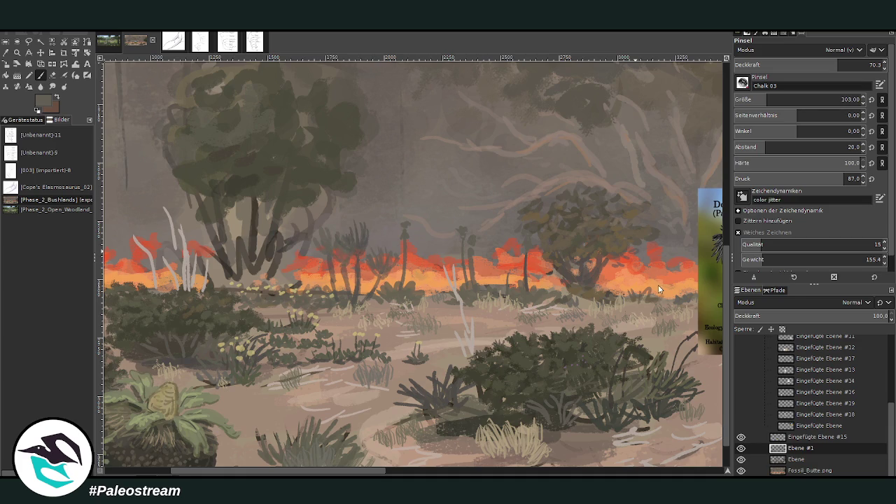
pyautogui.moveTo(838, 65); pyautogui.dragTo(856, 64)
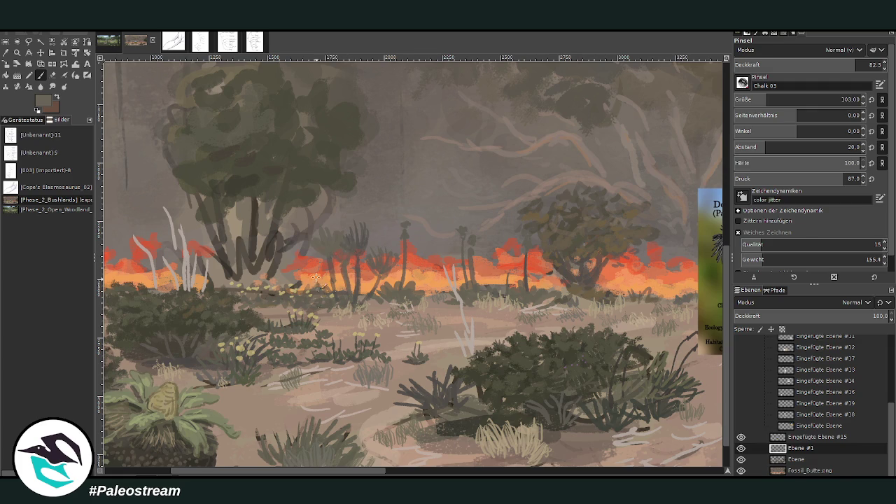
pyautogui.moveTo(373, 295); pyautogui.dragTo(378, 276)
pyautogui.moveTo(324, 253)
pyautogui.mouseDown()
pyautogui.moveTo(344, 232)
pyautogui.moveTo(331, 256)
pyautogui.moveTo(344, 234)
pyautogui.moveTo(313, 253)
pyautogui.mouseUp()
# Step: Add a thin dark trunk and a small frond cluster further right along the fire line
pyautogui.hscroll(5, 446, 474)
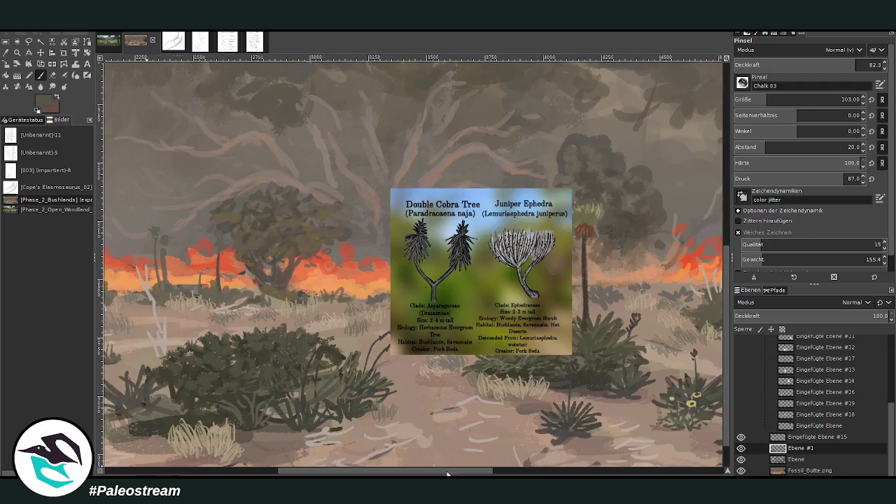
pyautogui.hscroll(2, 448, 474)
pyautogui.hscroll(2, 508, 474)
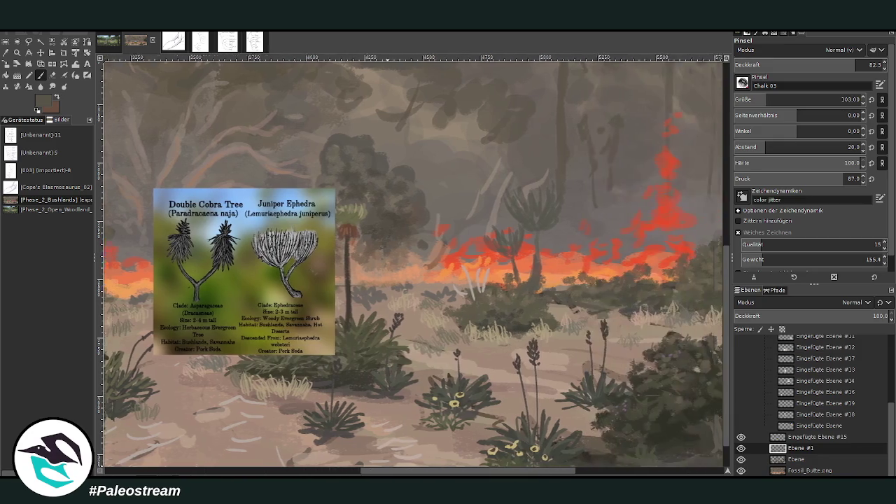
pyautogui.hscroll(3, 508, 475)
pyautogui.hscroll(2, 509, 474)
pyautogui.moveTo(429, 283)
pyautogui.mouseDown()
pyautogui.moveTo(434, 255)
pyautogui.moveTo(422, 243)
pyautogui.moveTo(431, 232)
pyautogui.moveTo(449, 239)
pyautogui.mouseUp()
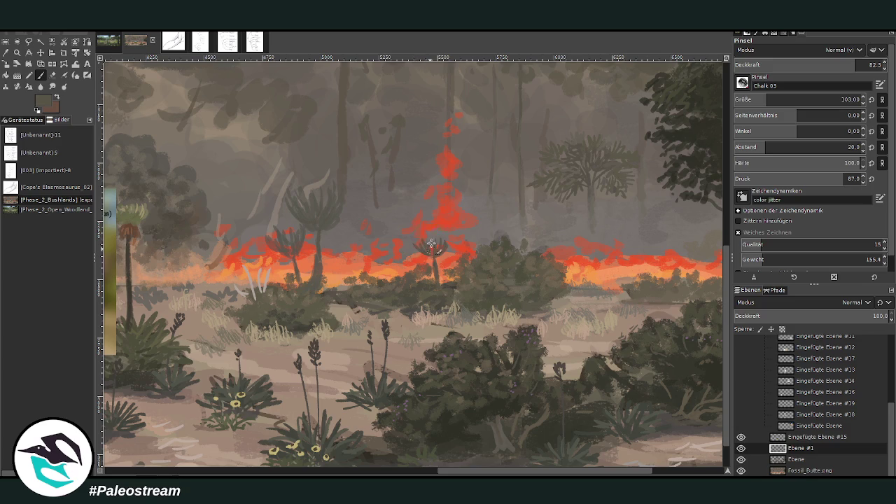
pyautogui.moveTo(398, 274)
pyautogui.mouseDown()
pyautogui.moveTo(402, 259)
pyautogui.moveTo(418, 256)
pyautogui.moveTo(382, 258)
pyautogui.moveTo(394, 265)
pyautogui.mouseUp()
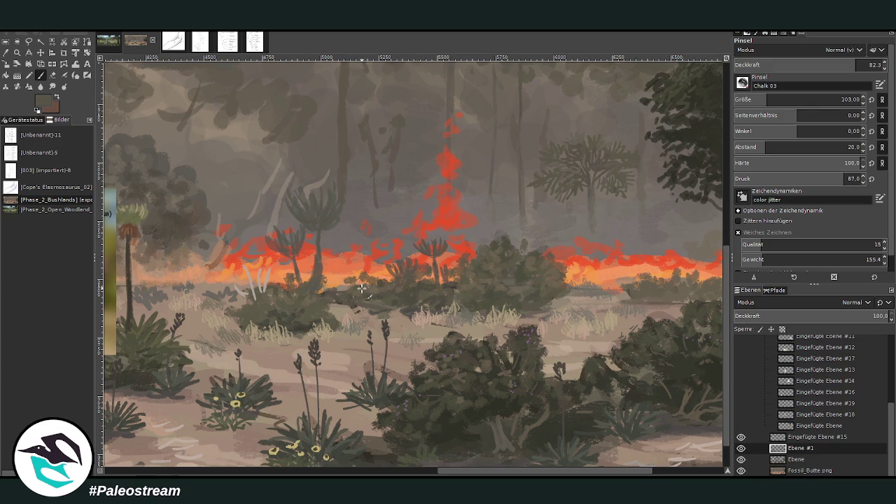
pyautogui.scroll(-2, 362, 288)
pyautogui.scroll(-3, 361, 289)
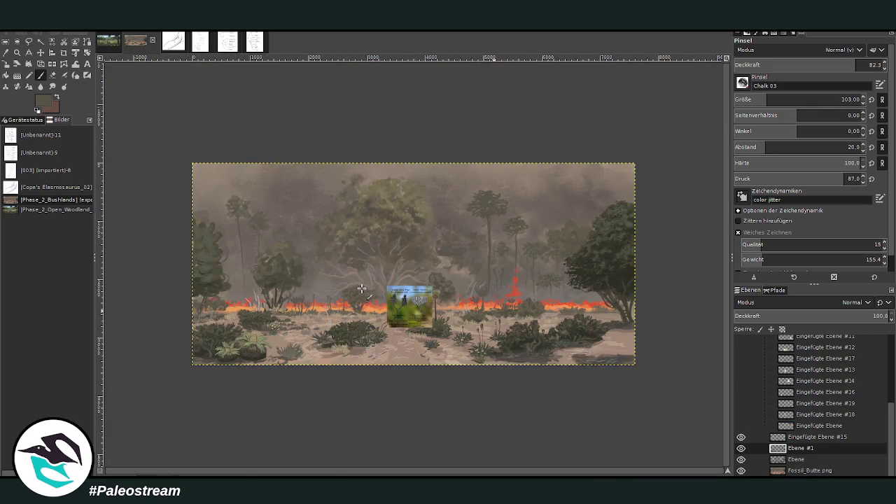
# Step: Zoom in on the left tree and dab olive and darker greens on its canopy and around the trunk
pyautogui.click(17, 52)
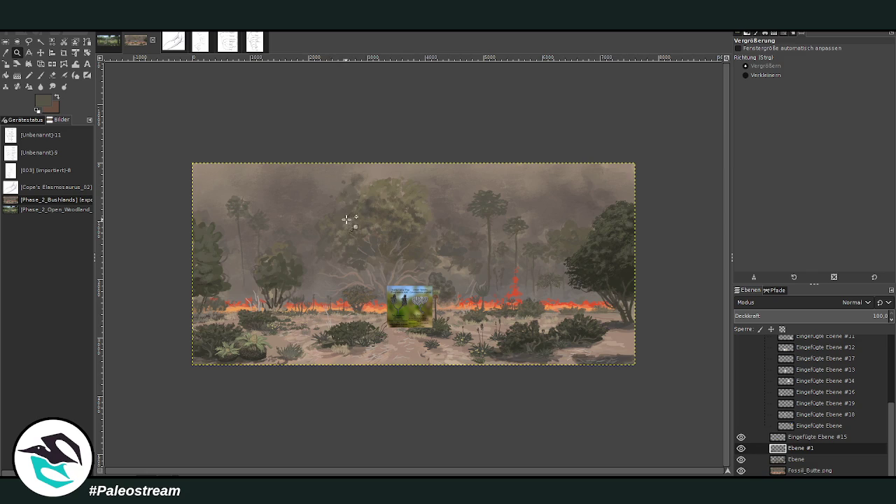
pyautogui.moveTo(231, 214); pyautogui.dragTo(316, 307)
pyautogui.moveTo(263, 168); pyautogui.dragTo(497, 387)
pyautogui.press('o')
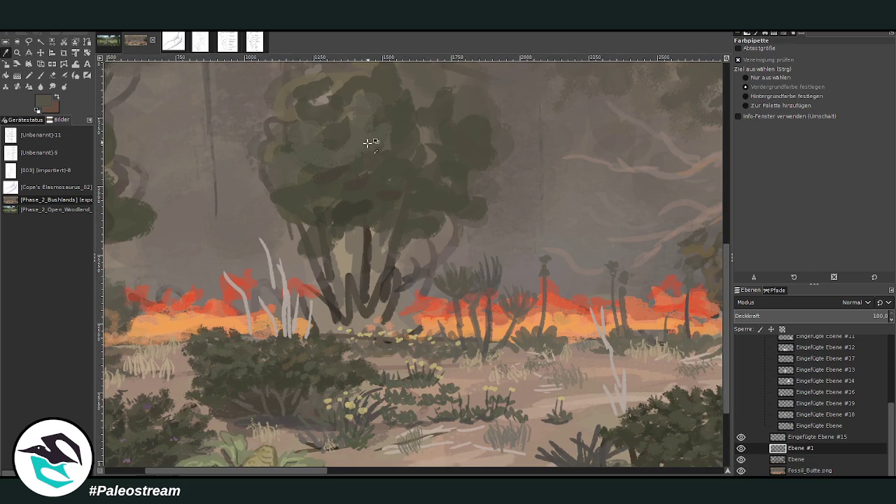
pyautogui.click(42, 74)
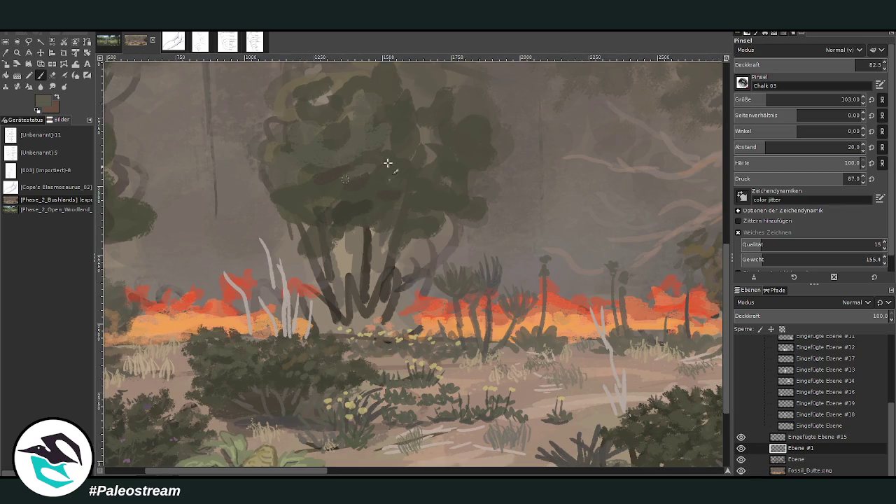
pyautogui.moveTo(329, 180)
pyautogui.mouseDown()
pyautogui.moveTo(280, 192)
pyautogui.moveTo(291, 169)
pyautogui.mouseUp()
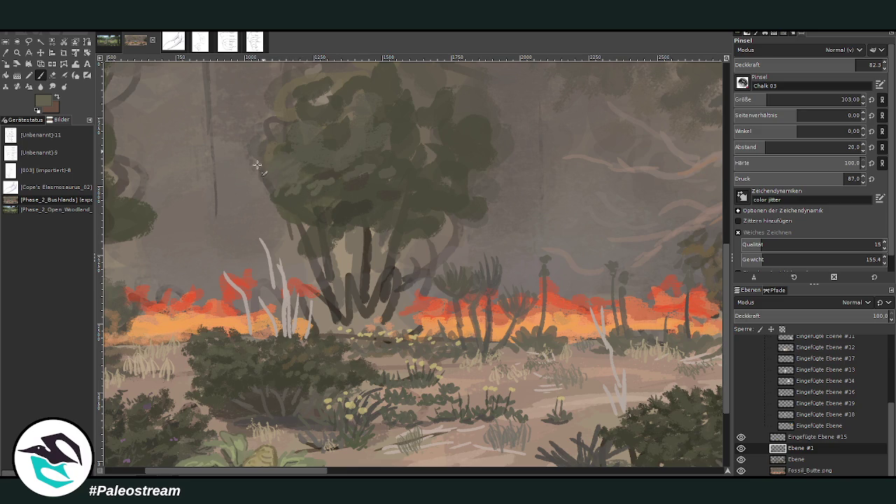
pyautogui.scroll(2, 394, 136)
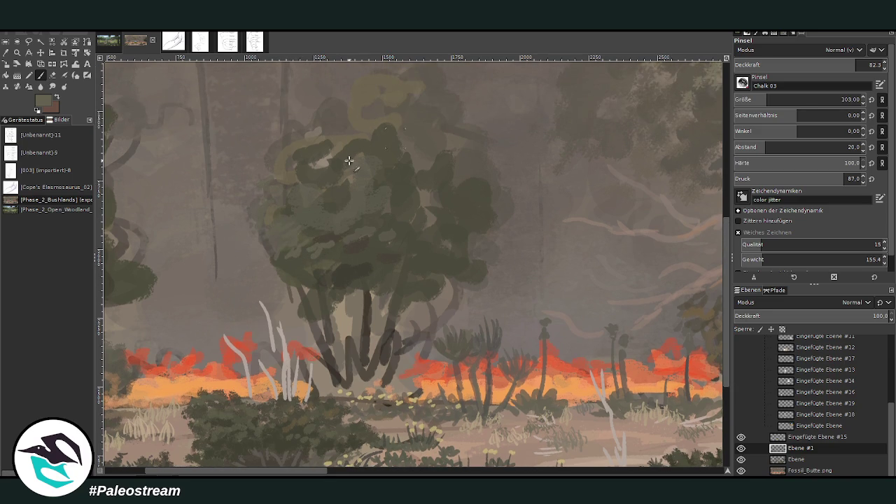
pyautogui.keyDown('ctrl'); pyautogui.click(655, 294); pyautogui.keyUp('ctrl')
pyautogui.moveTo(338, 160)
pyautogui.mouseDown()
pyautogui.moveTo(280, 170)
pyautogui.moveTo(276, 190)
pyautogui.moveTo(296, 205)
pyautogui.mouseUp()
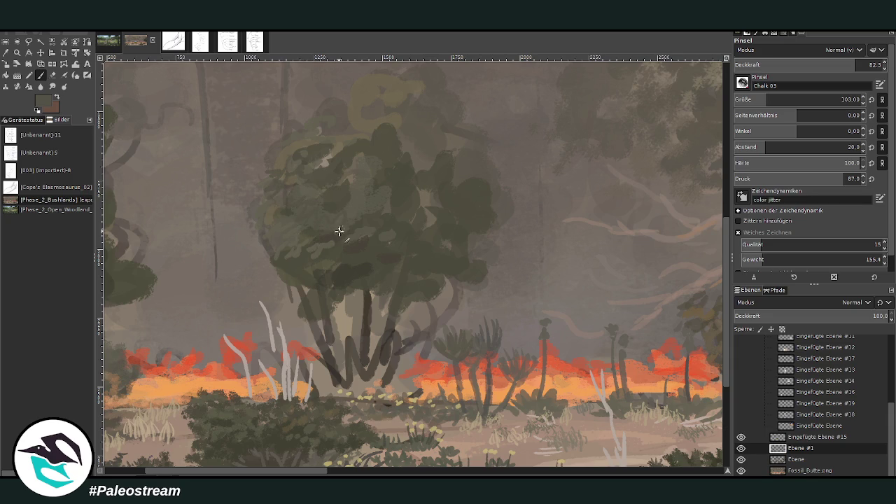
pyautogui.keyDown('ctrl'); pyautogui.click(660, 294); pyautogui.keyUp('ctrl')
pyautogui.moveTo(308, 297)
pyautogui.mouseDown()
pyautogui.moveTo(294, 308)
pyautogui.moveTo(310, 314)
pyautogui.moveTo(350, 294)
pyautogui.mouseUp()
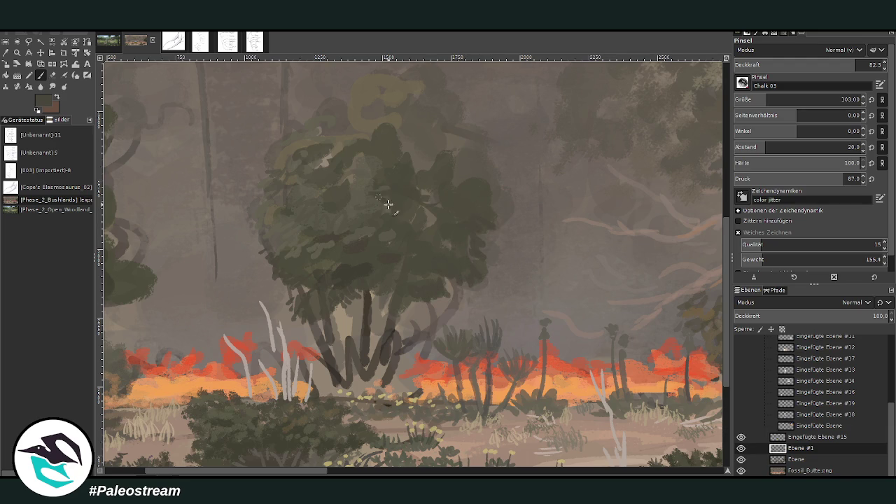
# Step: With brush size 116 and opacity 58, paint light grey strokes along the tree trunks
pyautogui.click(768, 99)
pyautogui.click(819, 64)
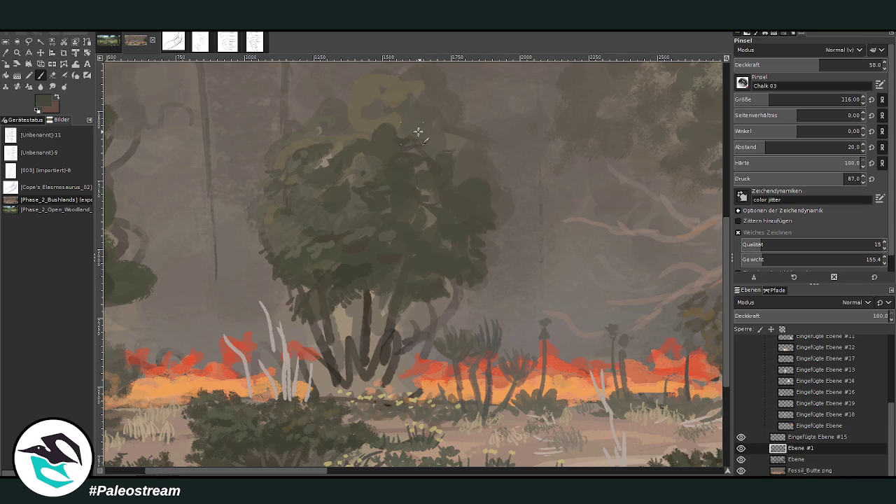
pyautogui.press('o')
pyautogui.click(266, 289)
pyautogui.press('p')
pyautogui.moveTo(347, 367)
pyautogui.mouseDown()
pyautogui.moveTo(345, 306)
pyautogui.moveTo(350, 370)
pyautogui.mouseUp()
pyautogui.moveTo(378, 294); pyautogui.dragTo(378, 364)
pyautogui.moveTo(405, 305); pyautogui.dragTo(389, 369)
pyautogui.moveTo(404, 327); pyautogui.dragTo(429, 362)
# Step: Paint light brownish-grey dust around the trunk bases, then sample pale tan and salmon tones
pyautogui.keyDown('ctrl'); pyautogui.click(576, 221); pyautogui.keyUp('ctrl')
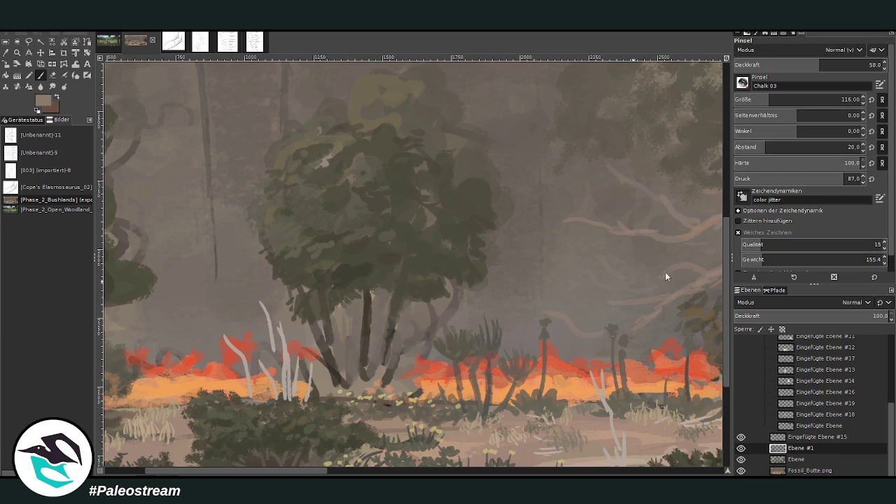
pyautogui.moveTo(417, 348)
pyautogui.mouseDown()
pyautogui.moveTo(385, 364)
pyautogui.moveTo(375, 345)
pyautogui.moveTo(353, 378)
pyautogui.moveTo(327, 364)
pyautogui.moveTo(353, 340)
pyautogui.moveTo(385, 332)
pyautogui.moveTo(428, 349)
pyautogui.moveTo(413, 381)
pyautogui.moveTo(356, 382)
pyautogui.moveTo(430, 339)
pyautogui.moveTo(389, 360)
pyautogui.moveTo(381, 381)
pyautogui.mouseUp()
pyautogui.keyDown('ctrl'); pyautogui.click(676, 263); pyautogui.keyUp('ctrl')
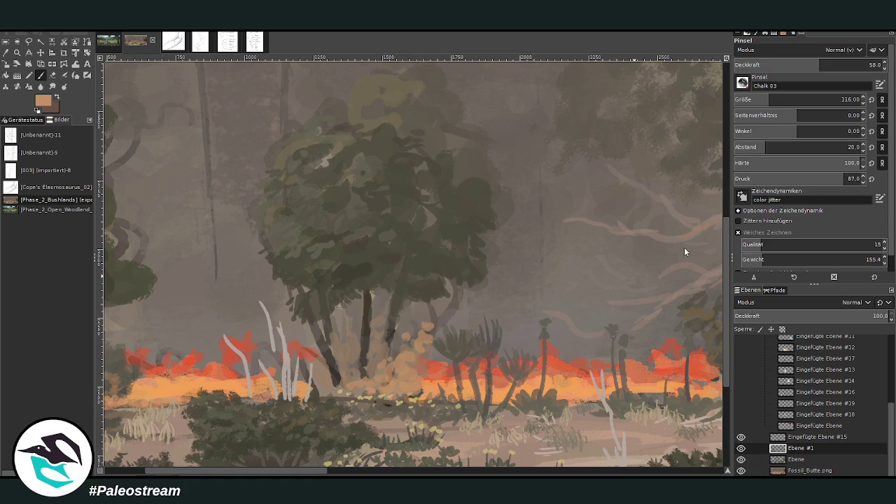
pyautogui.keyDown('ctrl'); pyautogui.click(720, 298); pyautogui.keyUp('ctrl')
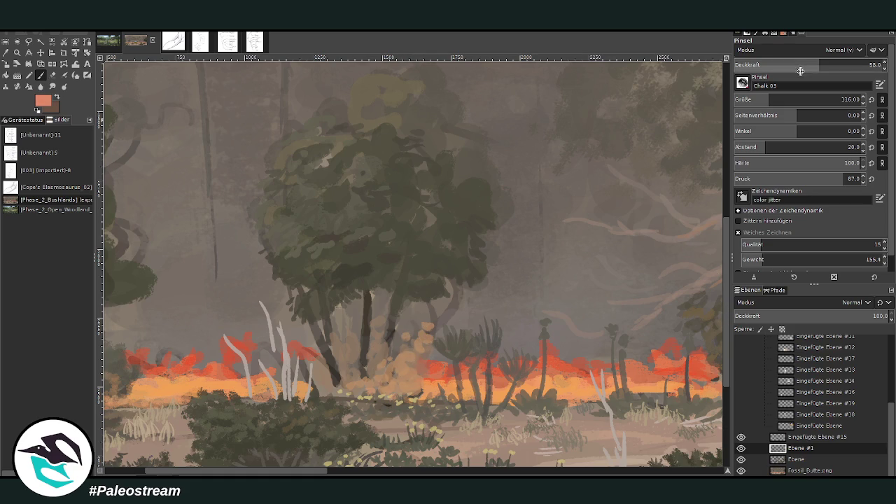
# Step: Dab salmon firelight at opacity 30.6 beside the trunk and along the canopy's right and left undersides
pyautogui.moveTo(433, 301); pyautogui.dragTo(447, 281)
pyautogui.click(779, 64)
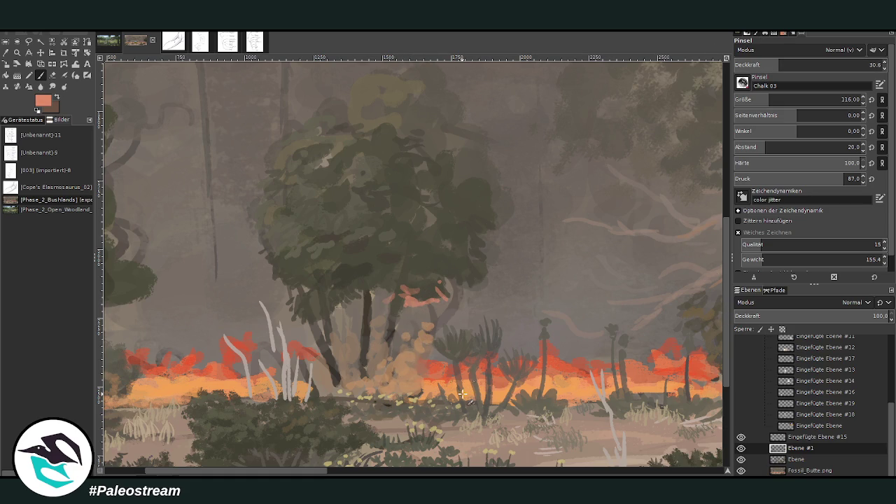
pyautogui.moveTo(393, 281)
pyautogui.mouseDown()
pyautogui.moveTo(373, 284)
pyautogui.moveTo(434, 297)
pyautogui.moveTo(459, 287)
pyautogui.moveTo(468, 269)
pyautogui.moveTo(350, 294)
pyautogui.moveTo(319, 319)
pyautogui.moveTo(284, 281)
pyautogui.moveTo(368, 288)
pyautogui.moveTo(384, 276)
pyautogui.mouseUp()
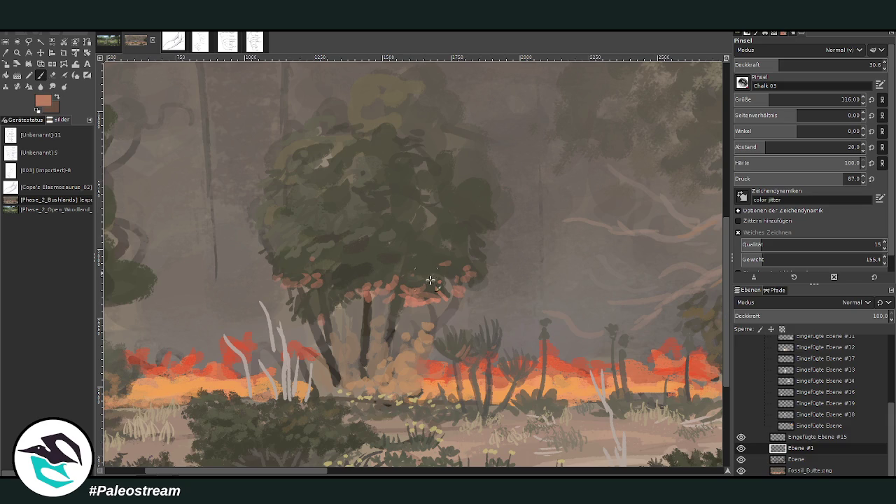
pyautogui.moveTo(475, 225); pyautogui.dragTo(462, 226)
pyautogui.moveTo(273, 240)
pyautogui.mouseDown()
pyautogui.moveTo(264, 236)
pyautogui.moveTo(290, 260)
pyautogui.mouseUp()
pyautogui.moveTo(291, 474); pyautogui.dragTo(252, 474)
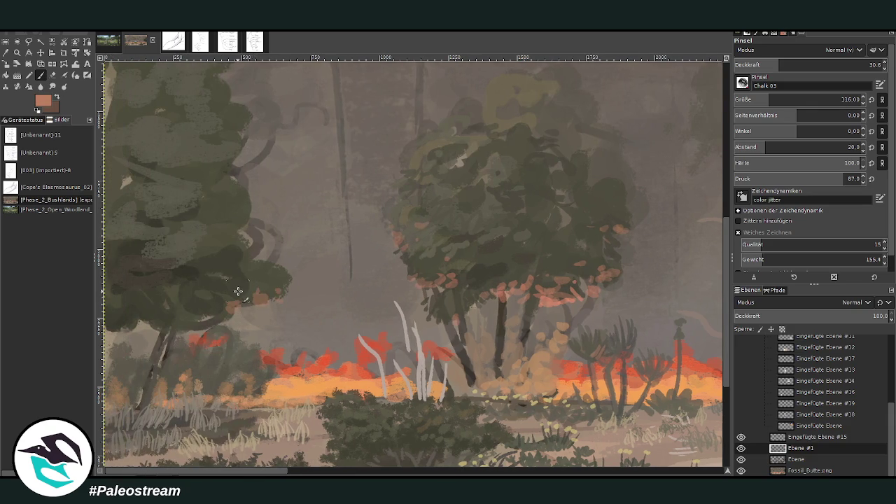
pyautogui.scroll(-2, 252, 291)
pyautogui.scroll(-3, 244, 292)
pyautogui.scroll(-2, 238, 291)
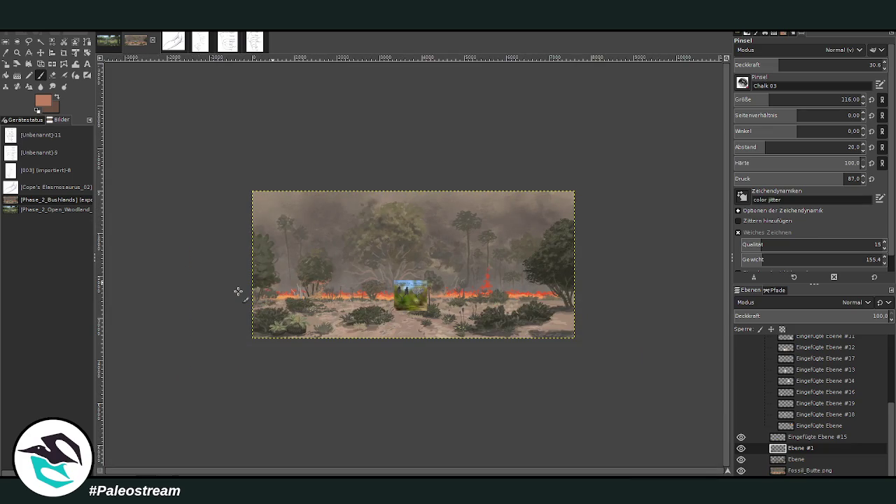
# Step: Zoom into the left trees, sample their dark green, and set the brush to size 99, opacity 73.5
pyautogui.click(16, 51)
pyautogui.moveTo(229, 203); pyautogui.dragTo(344, 318)
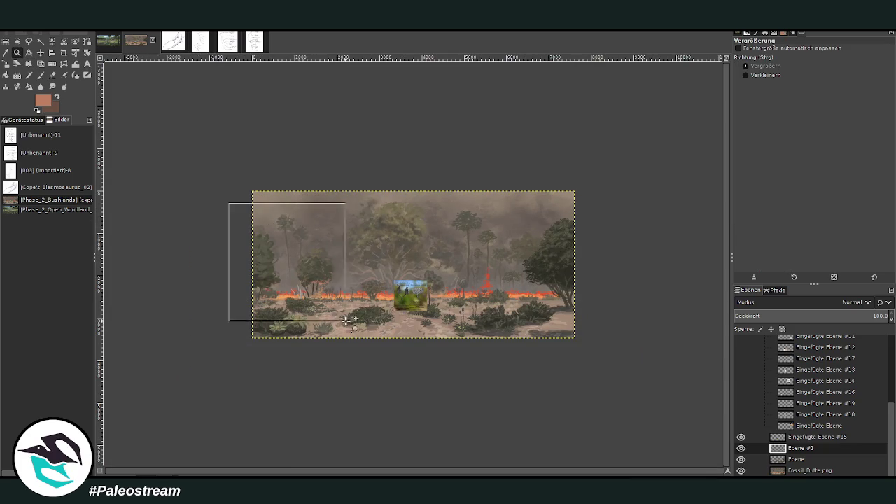
pyautogui.moveTo(256, 119); pyautogui.dragTo(510, 415)
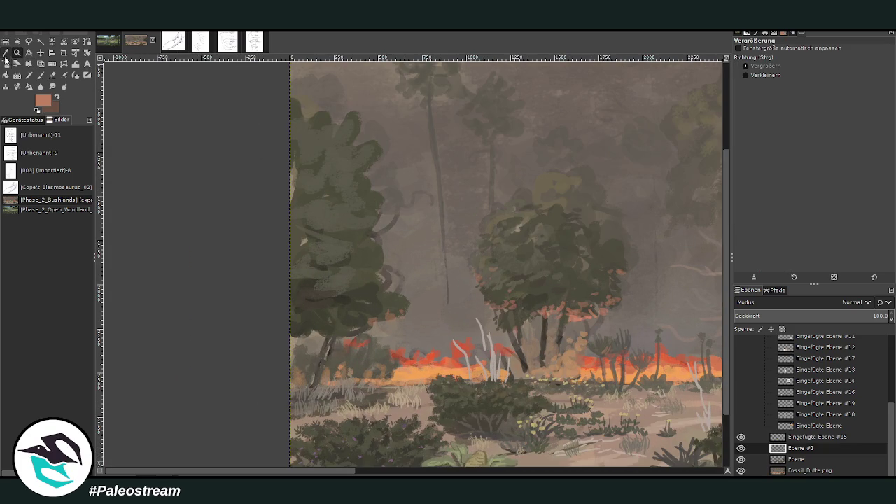
pyautogui.click(5, 63)
pyautogui.click(361, 284)
pyautogui.click(41, 75)
pyautogui.moveTo(779, 65); pyautogui.dragTo(868, 65)
pyautogui.moveTo(769, 99); pyautogui.dragTo(760, 99)
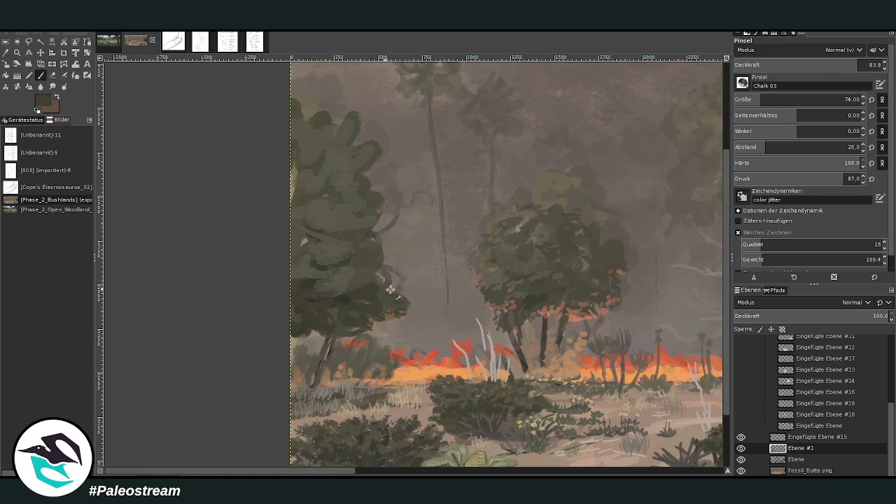
pyautogui.write('92')
pyautogui.press('Return')
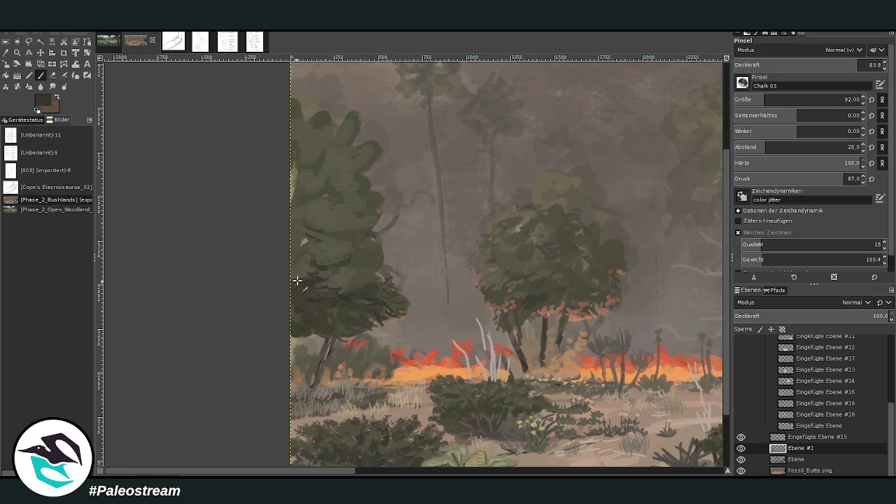
pyautogui.moveTo(760, 100); pyautogui.dragTo(765, 100)
pyautogui.moveTo(856, 65); pyautogui.dragTo(842, 64)
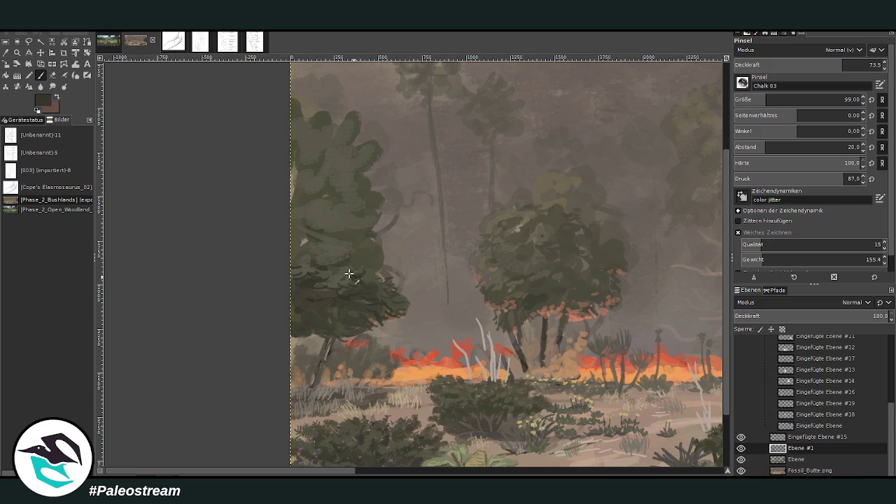
# Step: Darken the left tree's light crown edges and fill the grey gap in its crown with dark green
pyautogui.moveTo(310, 251); pyautogui.dragTo(289, 213)
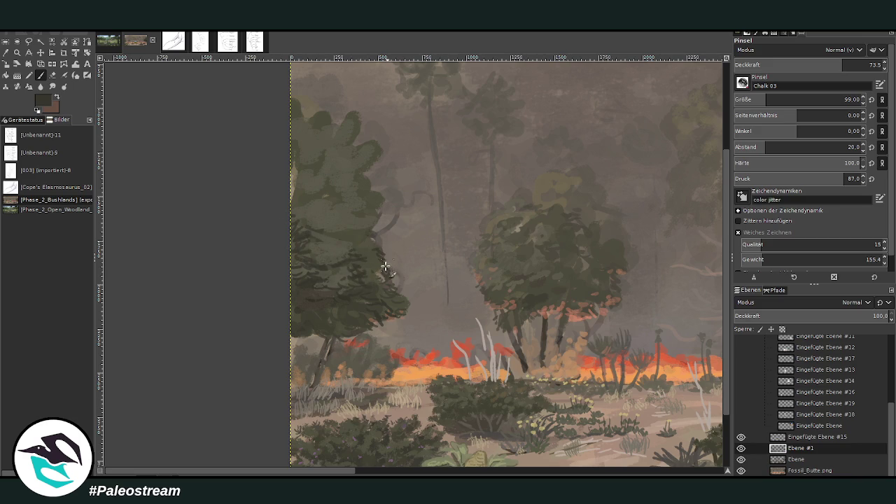
pyautogui.moveTo(392, 270)
pyautogui.mouseDown()
pyautogui.moveTo(384, 216)
pyautogui.moveTo(374, 215)
pyautogui.moveTo(367, 231)
pyautogui.mouseUp()
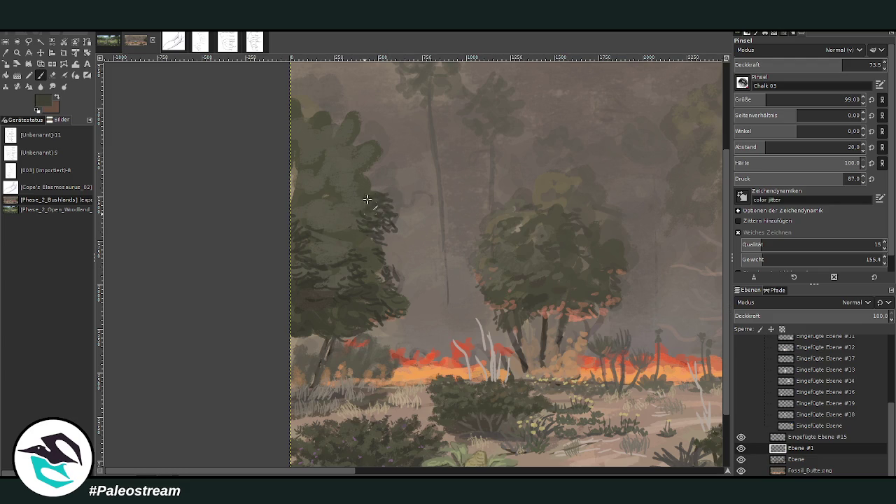
pyautogui.moveTo(371, 184); pyautogui.dragTo(360, 158)
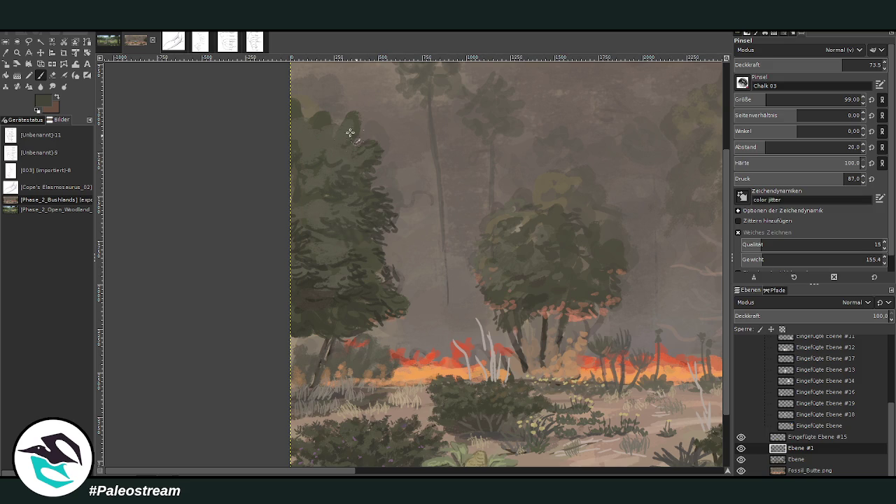
pyautogui.press('>')
pyautogui.press('>')
pyautogui.press('>')
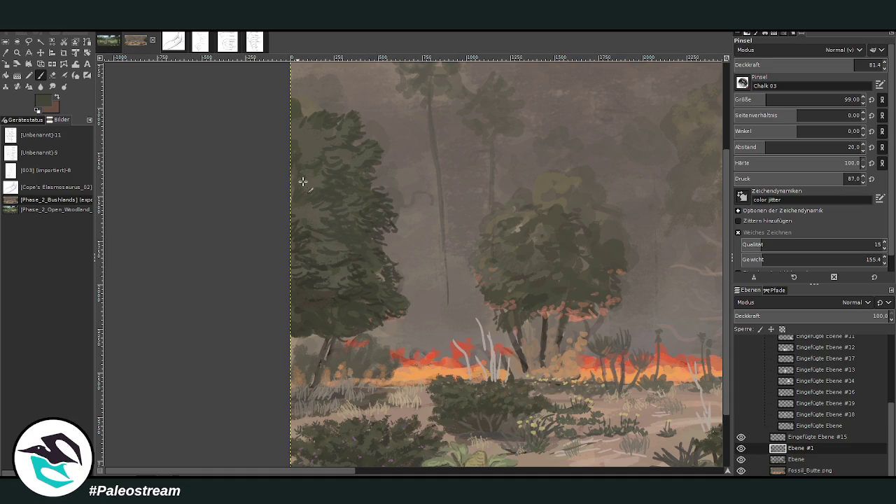
# Step: Sample a grey and paint faint smoke haze over the crown, ending at opacity 57.7
pyautogui.press('o')
pyautogui.click(530, 155)
pyautogui.press('p')
pyautogui.press('less')
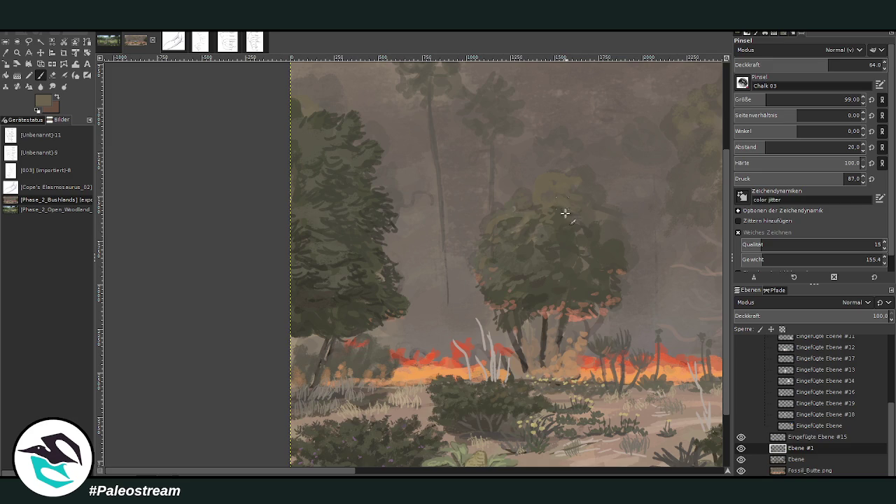
pyautogui.press('less')
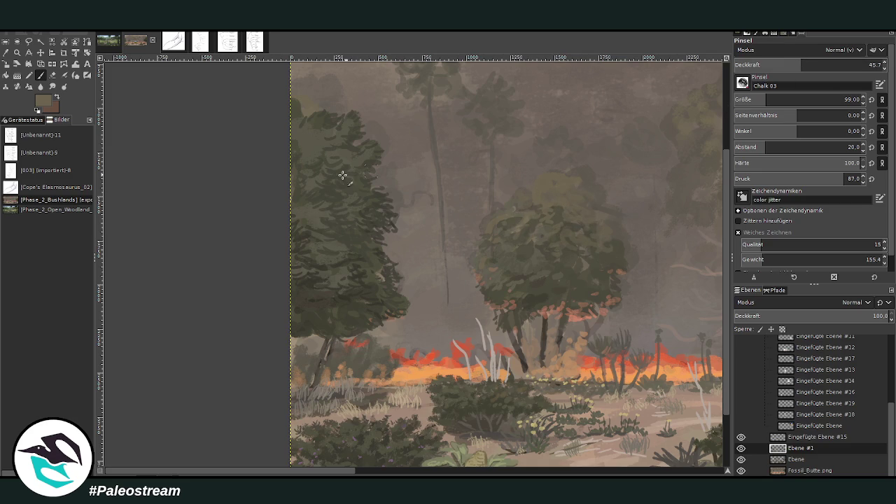
pyautogui.moveTo(340, 120); pyautogui.dragTo(300, 114)
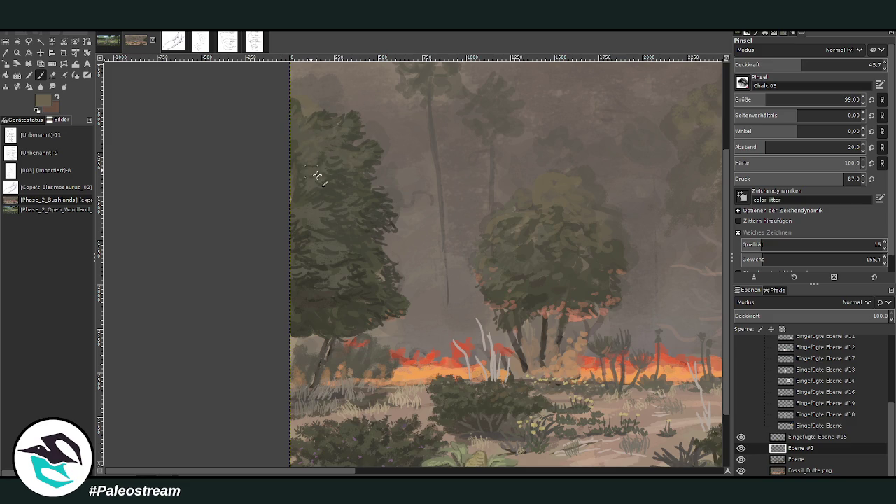
pyautogui.click(19, 51)
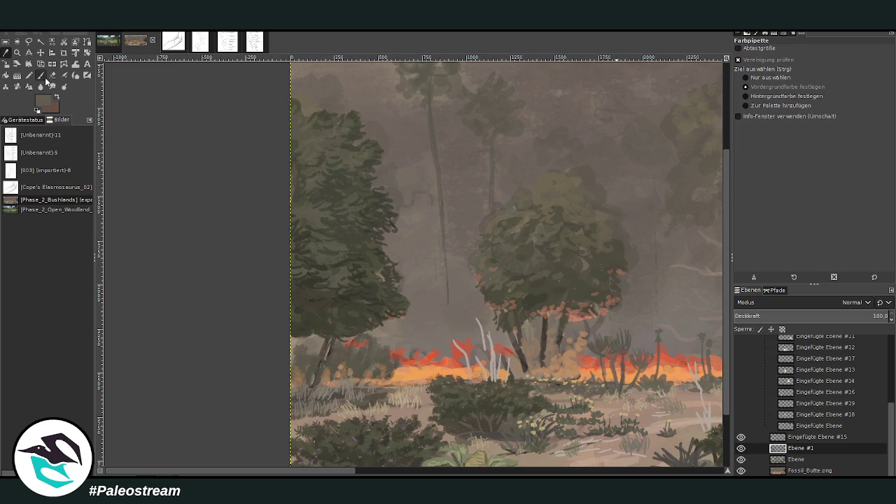
pyautogui.click(40, 75)
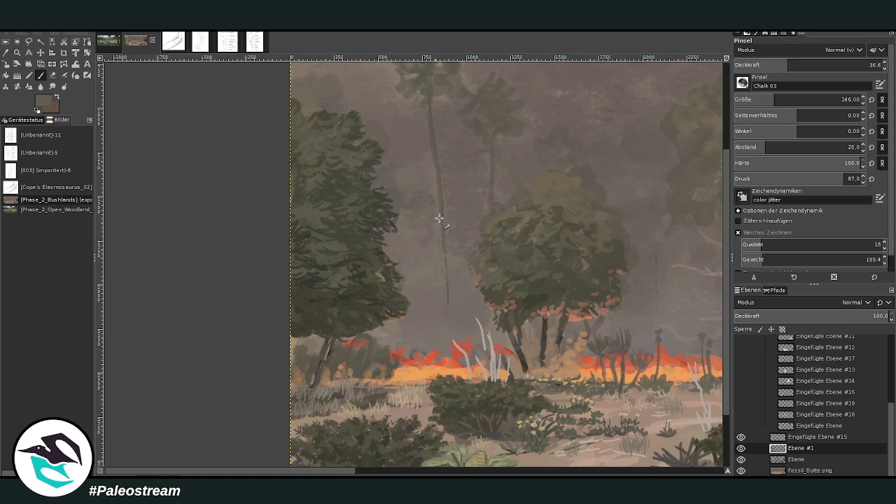
pyautogui.moveTo(739, 68); pyautogui.dragTo(770, 67)
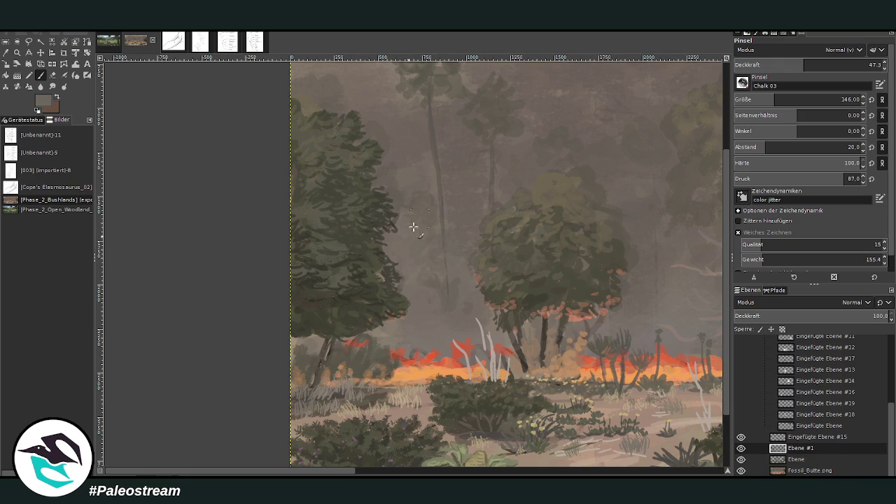
pyautogui.click(818, 61)
# Step: Zoom in on the left trees, sample dark brown, and extend the trunk down to the fire line
pyautogui.scroll(-2, 380, 142)
pyautogui.scroll(-1, 380, 142)
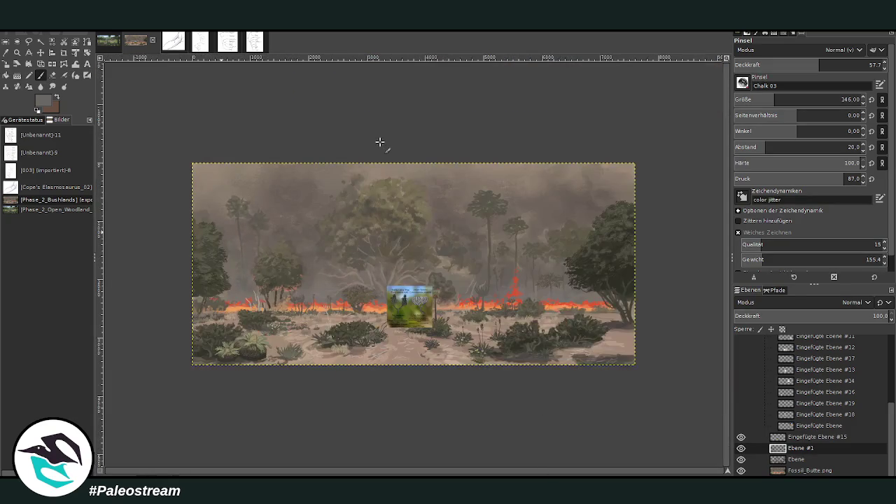
pyautogui.press('z')
pyautogui.moveTo(224, 218); pyautogui.dragTo(318, 354)
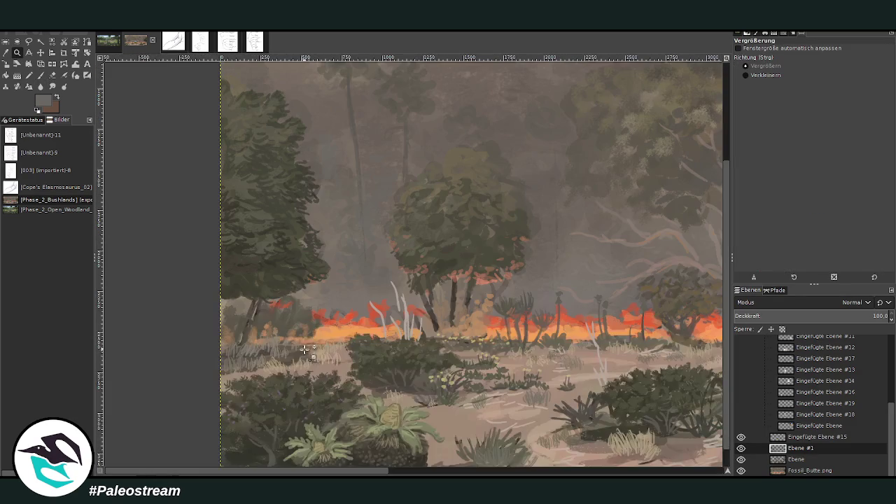
pyautogui.click(8, 52)
pyautogui.click(455, 297)
pyautogui.click(41, 75)
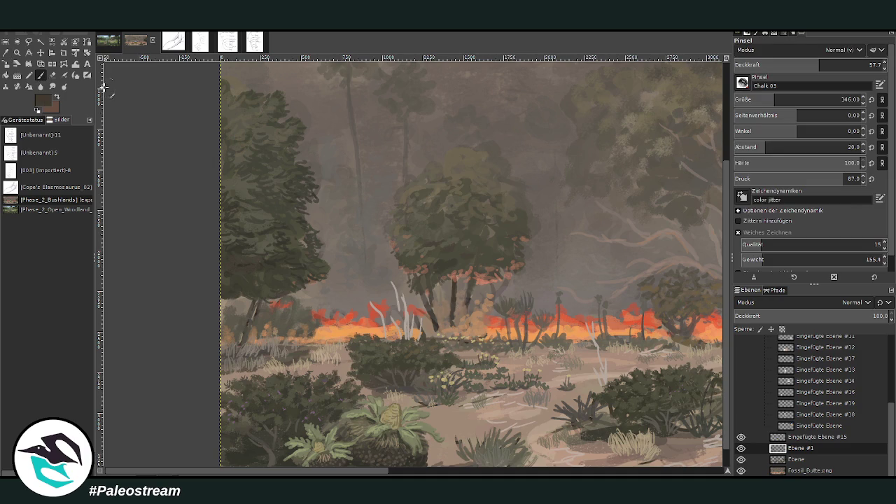
pyautogui.moveTo(453, 301); pyautogui.dragTo(439, 329)
# Step: Paint dark branches along the left tree's lower edge with the brush at size 67, opacity 83.9
pyautogui.keyDown('ctrl'); pyautogui.click(667, 285); pyautogui.keyUp('ctrl')
pyautogui.keyDown('ctrl'); pyautogui.click(655, 301); pyautogui.keyUp('ctrl')
pyautogui.moveTo(252, 295); pyautogui.dragTo(228, 352)
pyautogui.click(858, 64)
pyautogui.click(760, 100)
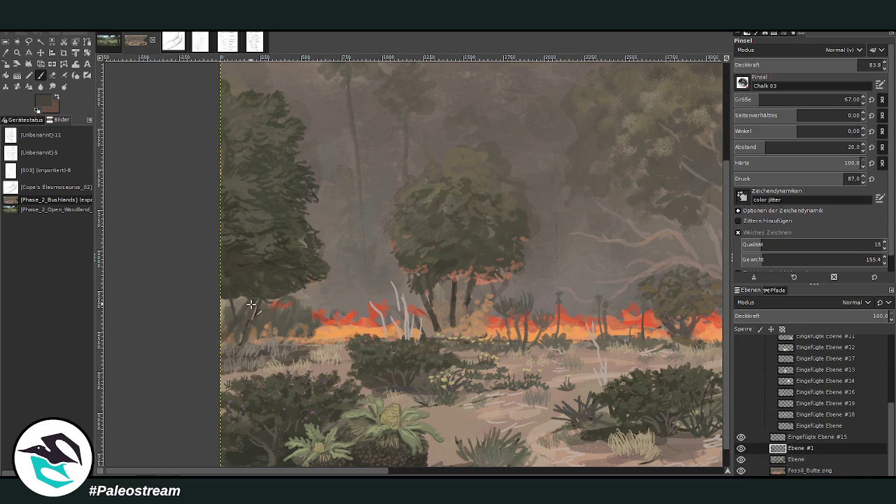
pyautogui.moveTo(254, 290); pyautogui.dragTo(217, 362)
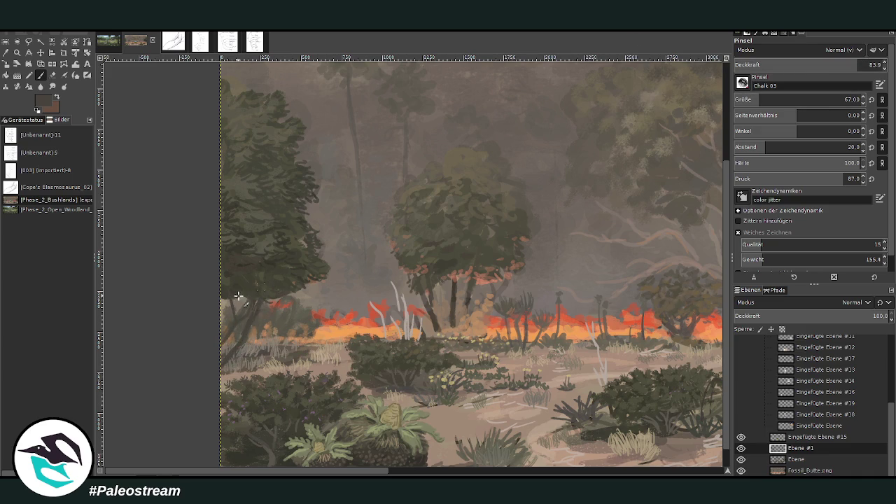
pyautogui.click(6, 52)
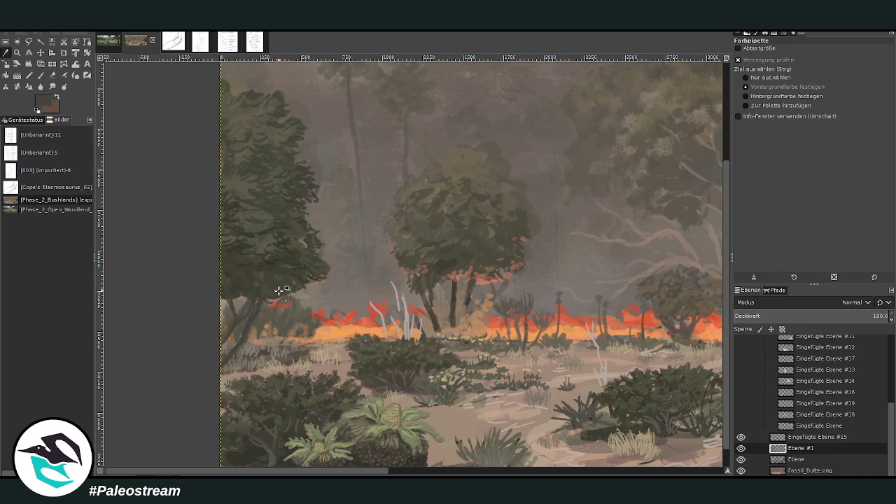
pyautogui.press('p')
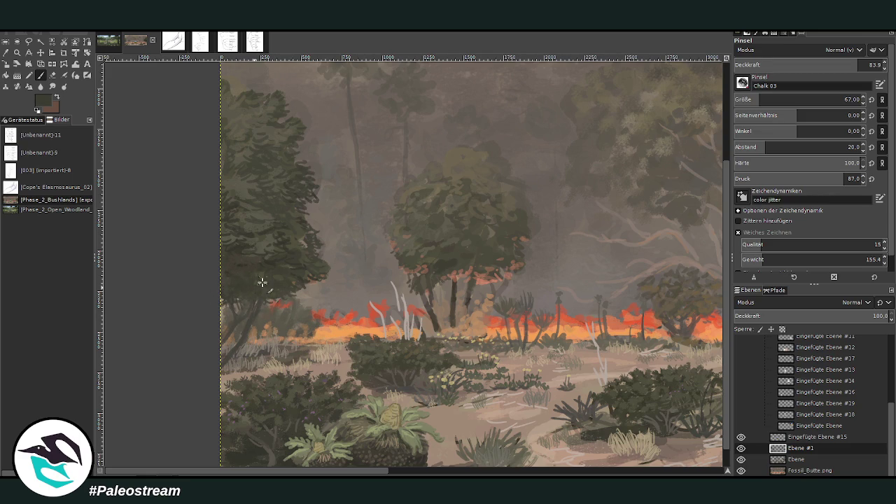
pyautogui.moveTo(313, 474); pyautogui.dragTo(389, 474)
# Step: Sample a light grey-brown, dab it along the foreground bush's dark lower edge, and zoom out
pyautogui.press('o')
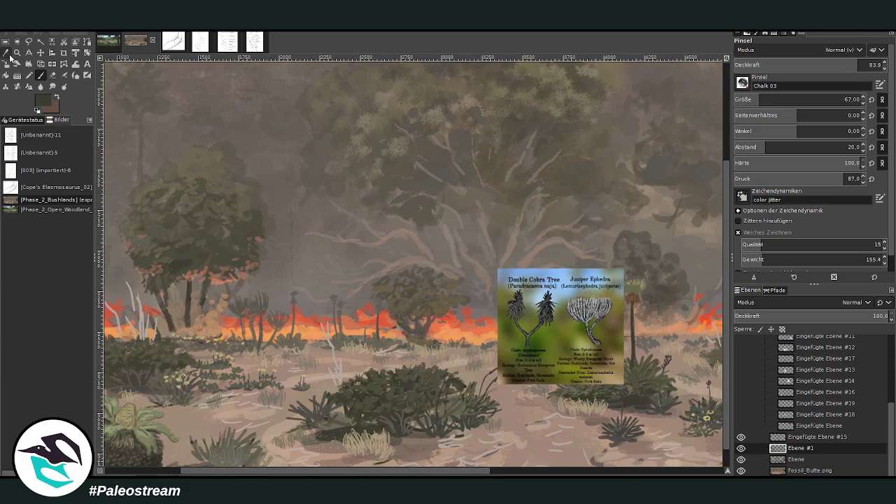
pyautogui.click(312, 440)
pyautogui.click(418, 439)
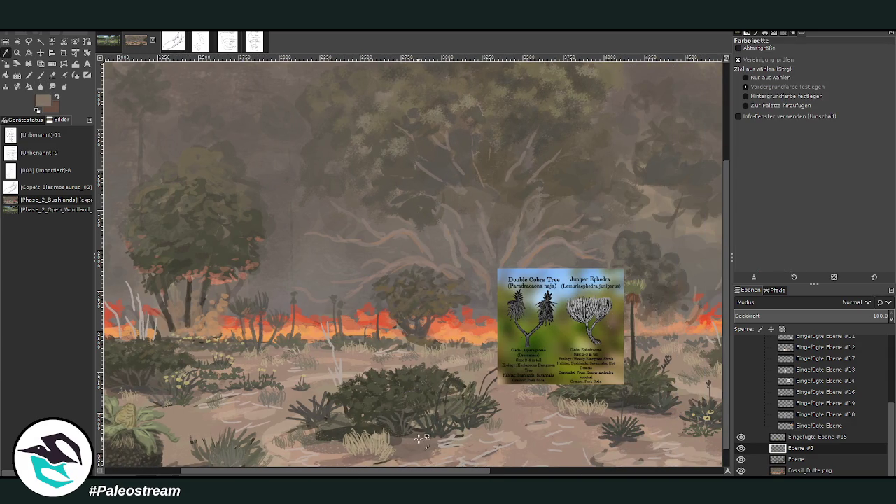
pyautogui.click(40, 75)
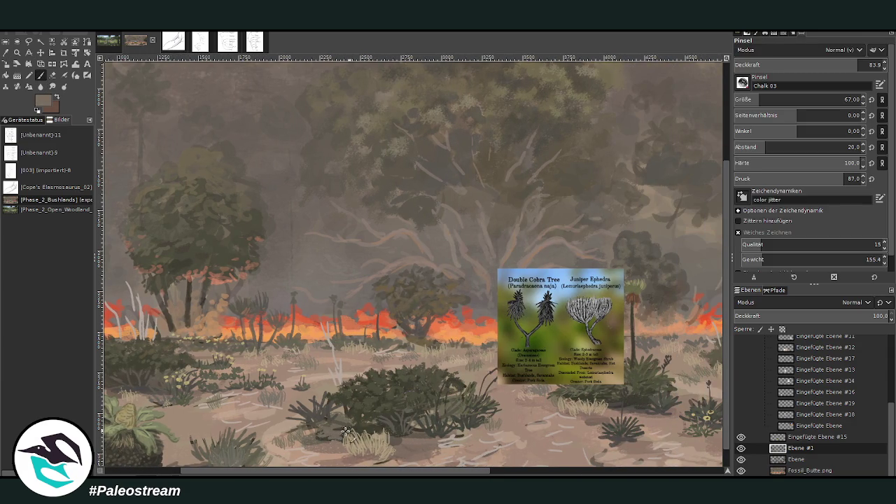
pyautogui.moveTo(360, 430); pyautogui.dragTo(320, 434)
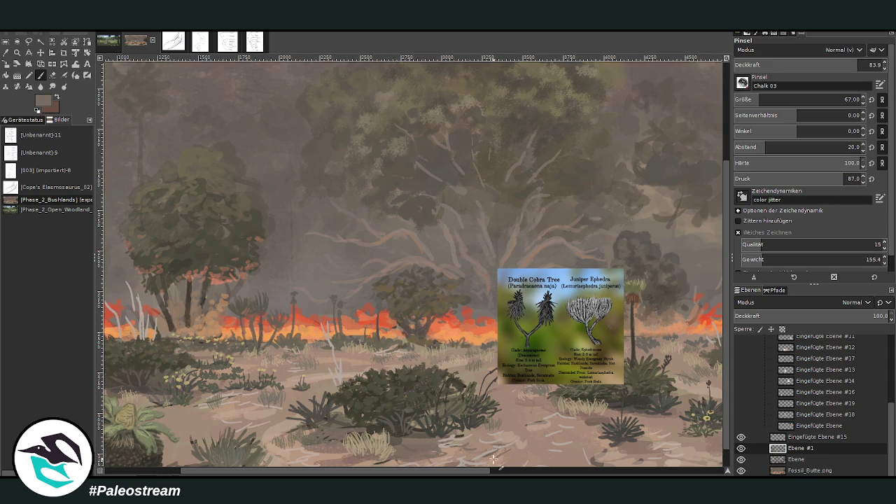
pyautogui.moveTo(505, 472)
pyautogui.mouseDown()
pyautogui.moveTo(547, 473)
pyautogui.moveTo(553, 450)
pyautogui.mouseUp()
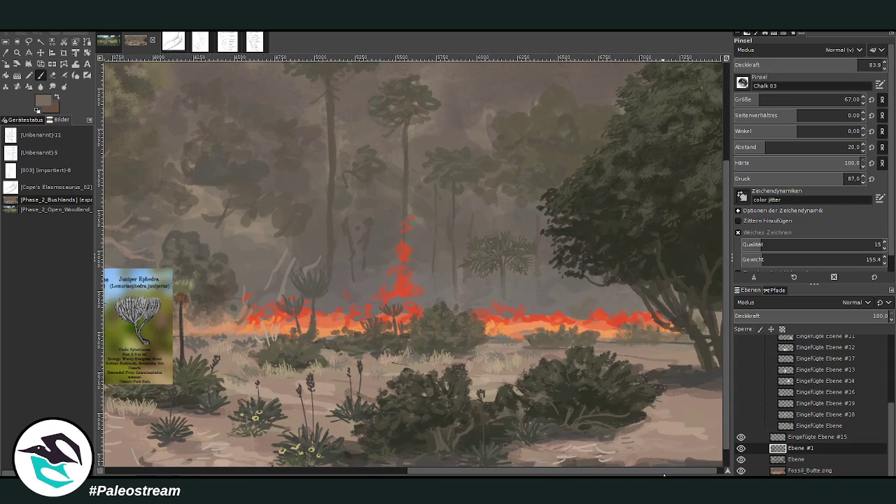
pyautogui.moveTo(662, 469); pyautogui.dragTo(705, 444)
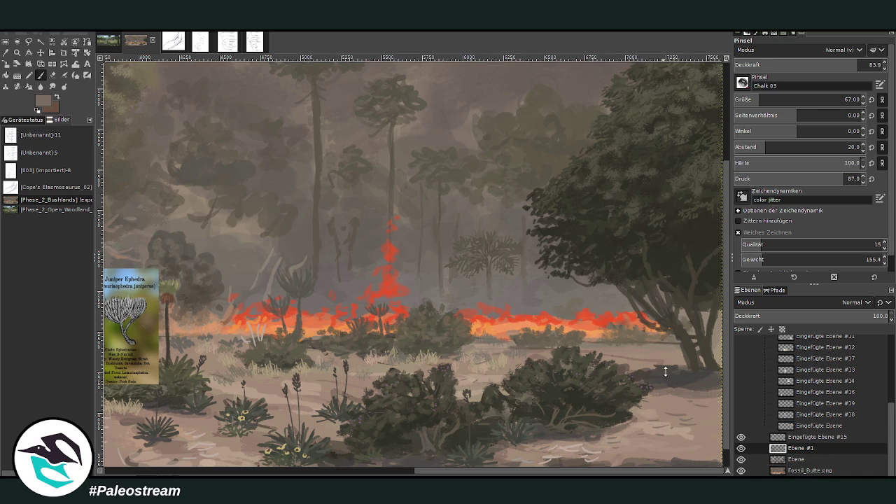
pyautogui.press('-')
pyautogui.press('-')
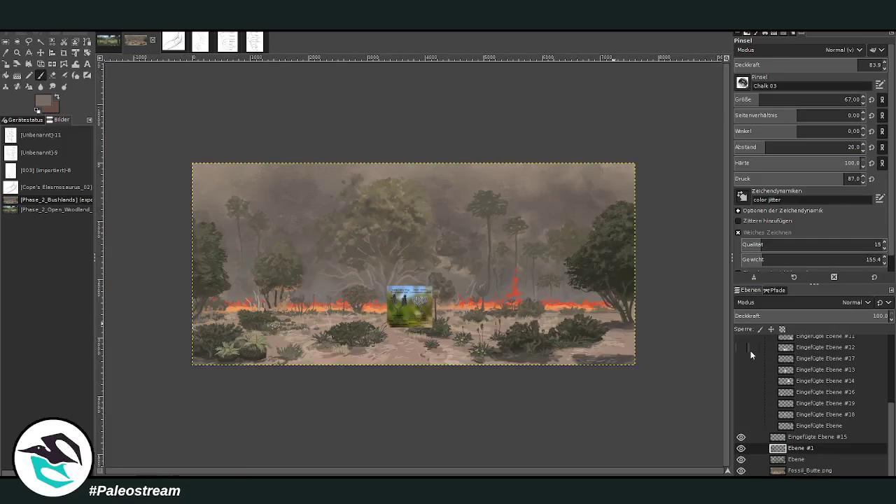
# Step: Zoom out to view the whole painting, then zoom into the fire line and right-side bushes
pyautogui.press('z')
pyautogui.click(250, 194)
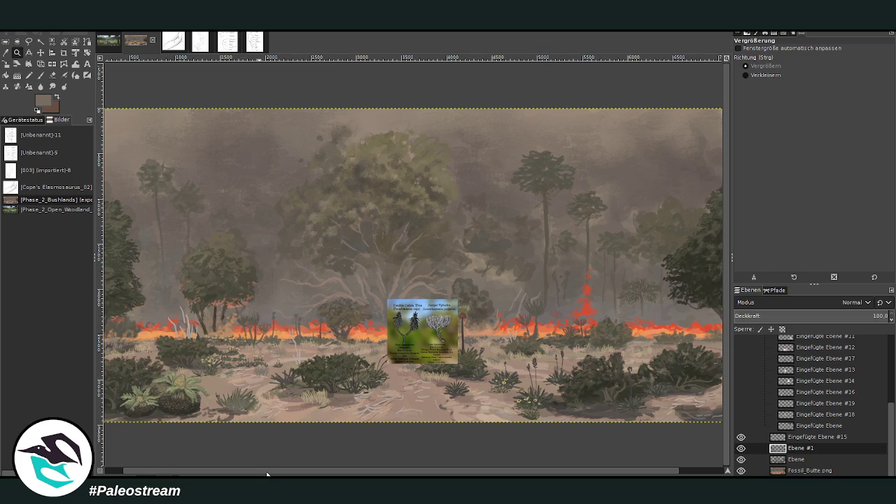
pyautogui.moveTo(266, 474); pyautogui.dragTo(352, 471)
pyautogui.moveTo(414, 472); pyautogui.dragTo(224, 472)
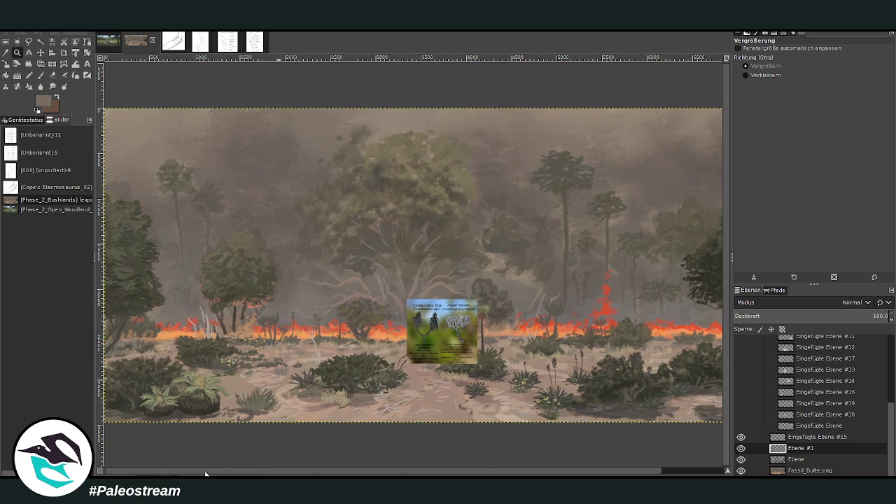
pyautogui.press('p')
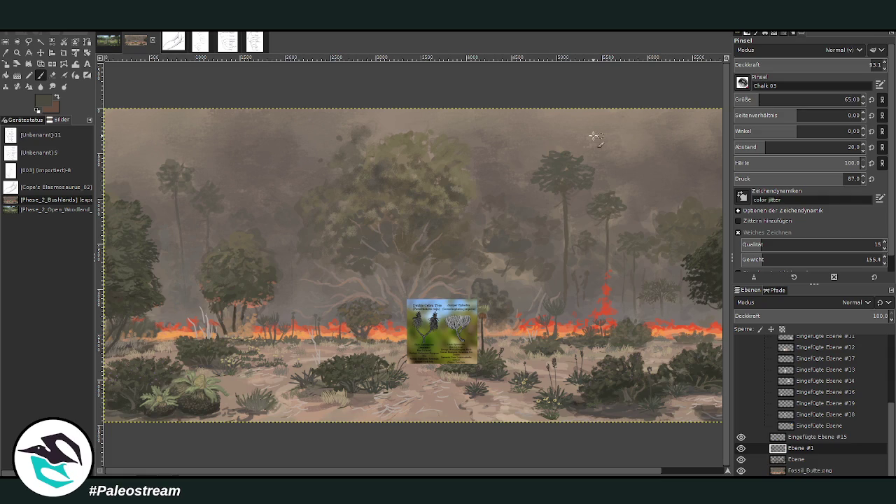
pyautogui.click(16, 52)
pyautogui.click(745, 75)
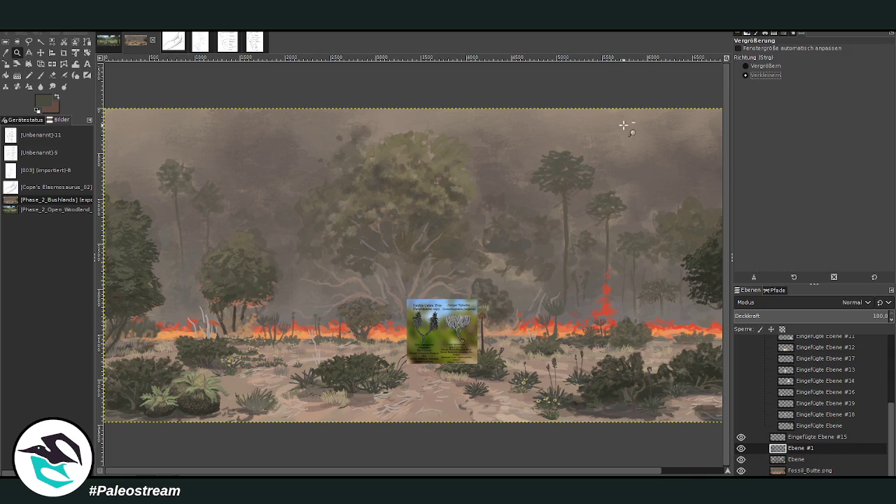
pyautogui.click(435, 182)
pyautogui.click(745, 65)
pyautogui.moveTo(329, 249); pyautogui.dragTo(405, 305)
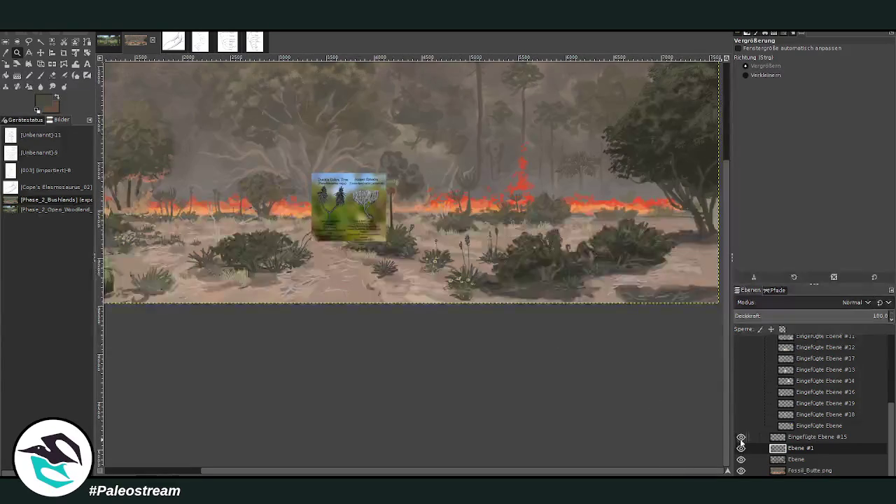
# Step: Hide the tree reference card and move layer Eingefügte Ebene #15 into the pasted-layers group
pyautogui.click(741, 437)
pyautogui.moveTo(798, 438); pyautogui.dragTo(806, 413)
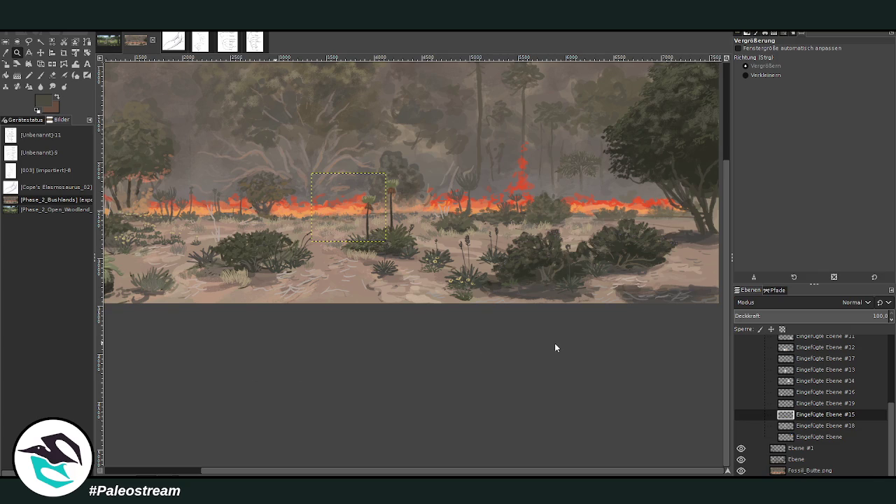
# Step: Paste the grass species chart and crop it to the Spicarium tyrannus column
pyautogui.hotkey('ctrl', 'v')
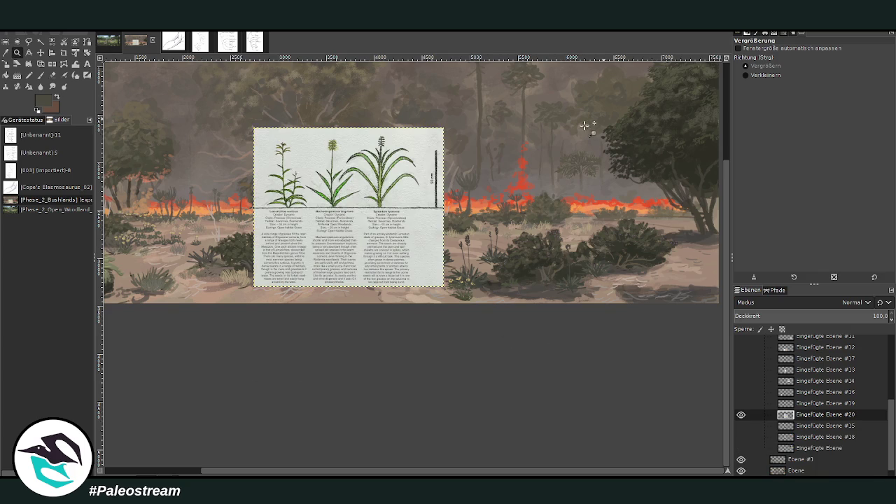
pyautogui.moveTo(324, 103); pyautogui.dragTo(455, 299)
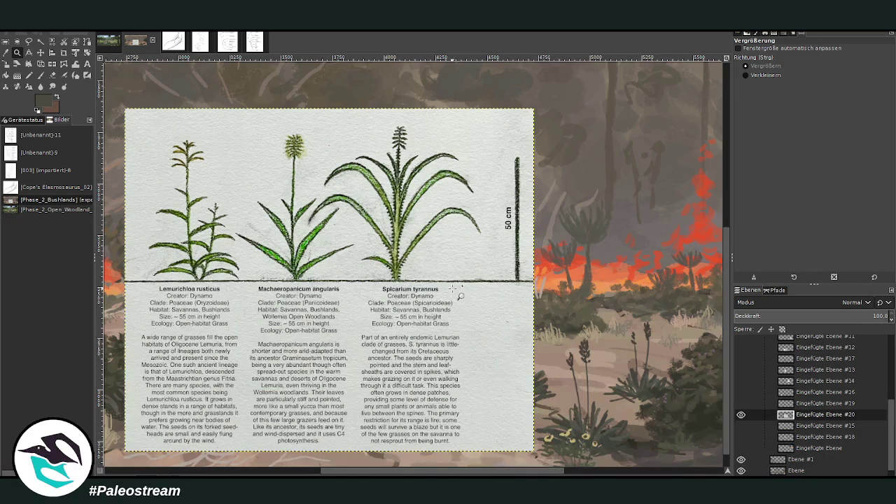
pyautogui.hotkey('shift', 'c')
pyautogui.moveTo(324, 107); pyautogui.dragTo(523, 469)
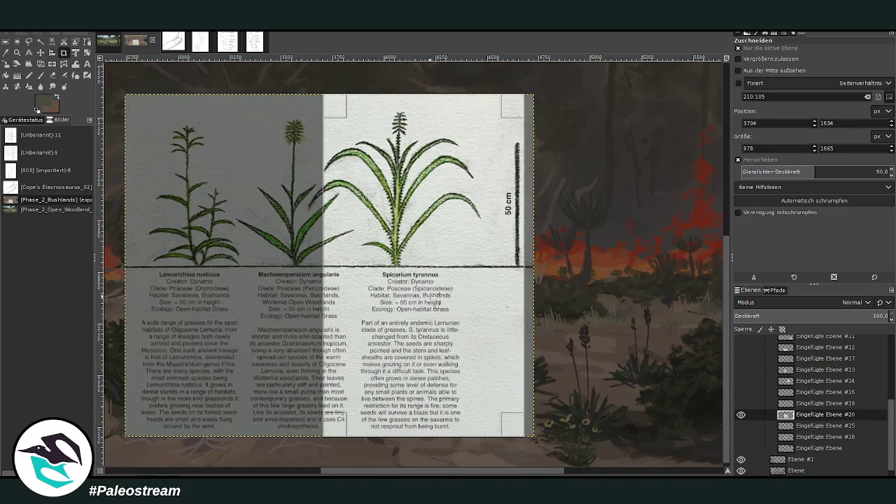
pyautogui.click(434, 297)
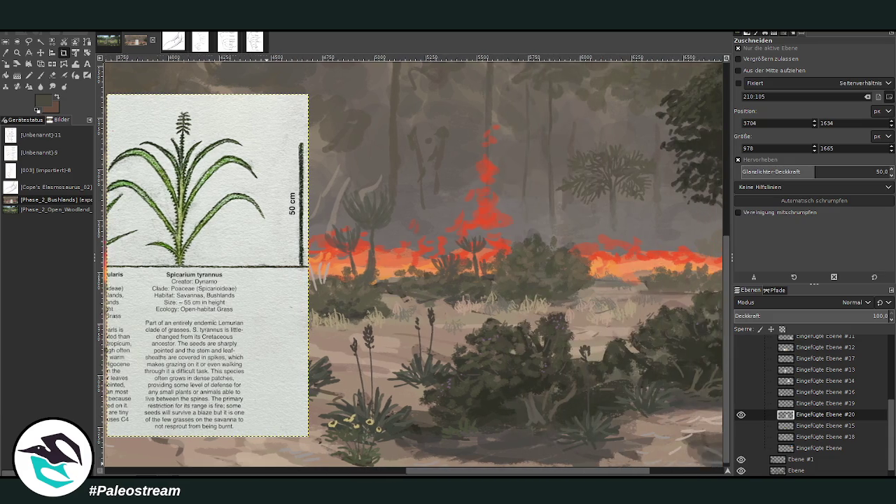
pyautogui.moveTo(488, 471); pyautogui.dragTo(616, 468)
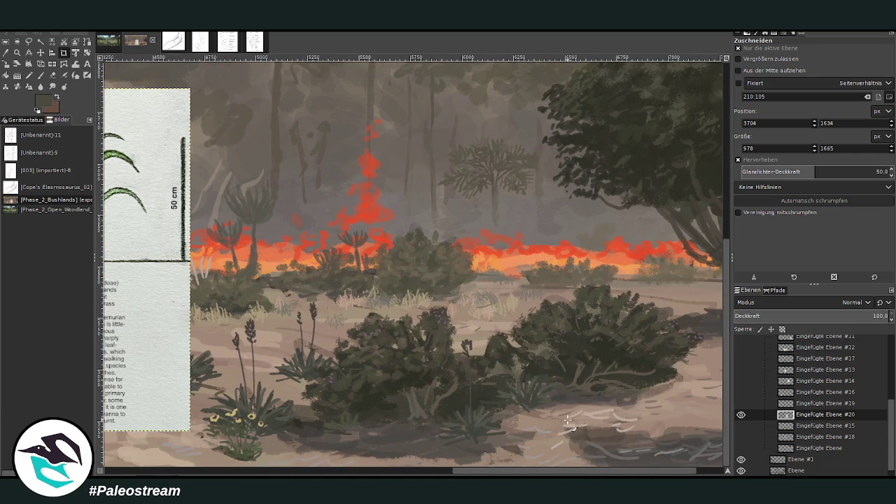
# Step: Move the Spicarium reference to the upper right and scale it down smaller
pyautogui.click(41, 53)
pyautogui.moveTo(175, 208); pyautogui.dragTo(588, 219)
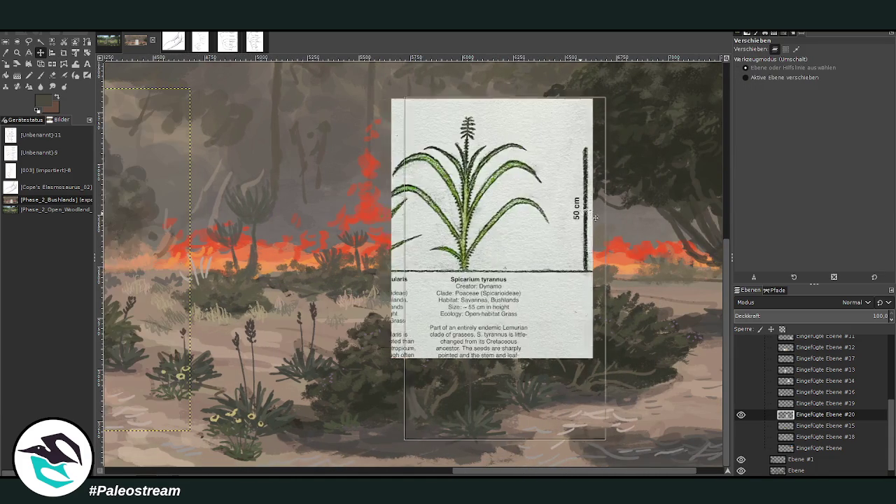
pyautogui.moveTo(452, 254); pyautogui.dragTo(546, 219)
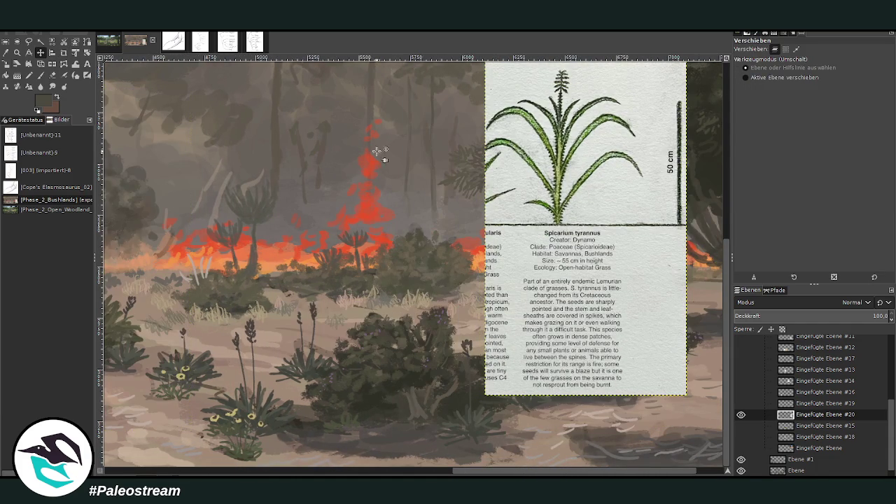
pyautogui.hotkey('shift', 's')
pyautogui.click(410, 186)
pyautogui.moveTo(537, 219); pyautogui.dragTo(521, 115)
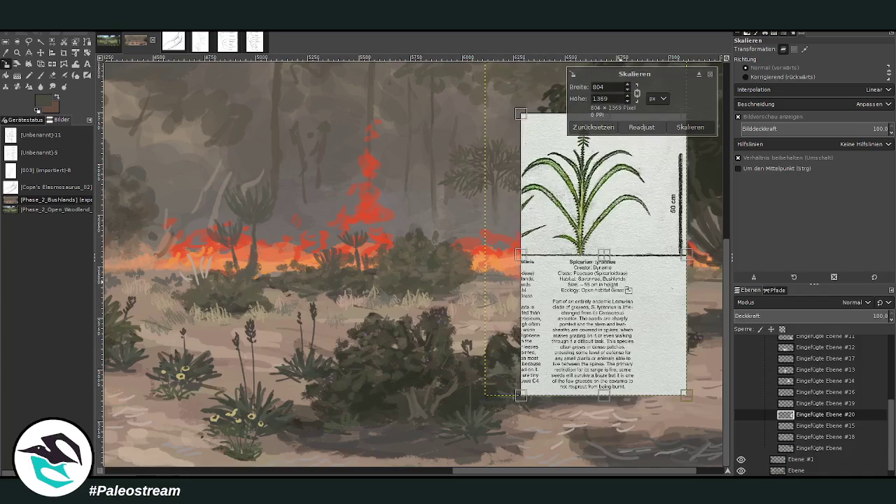
pyautogui.moveTo(686, 395); pyautogui.dragTo(671, 371)
pyautogui.click(690, 127)
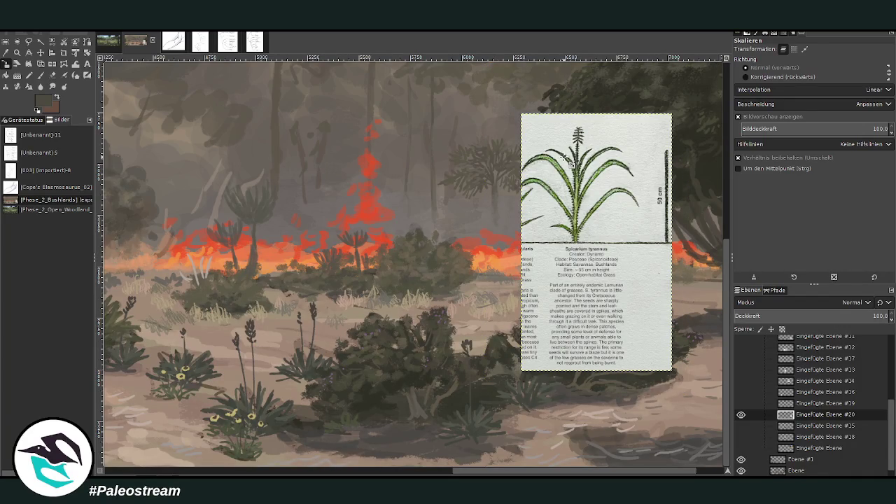
# Step: Add a new layer above Ebene #1 and pick the Spicarium leaf green
pyautogui.press('z')
pyautogui.moveTo(285, 131); pyautogui.dragTo(565, 343)
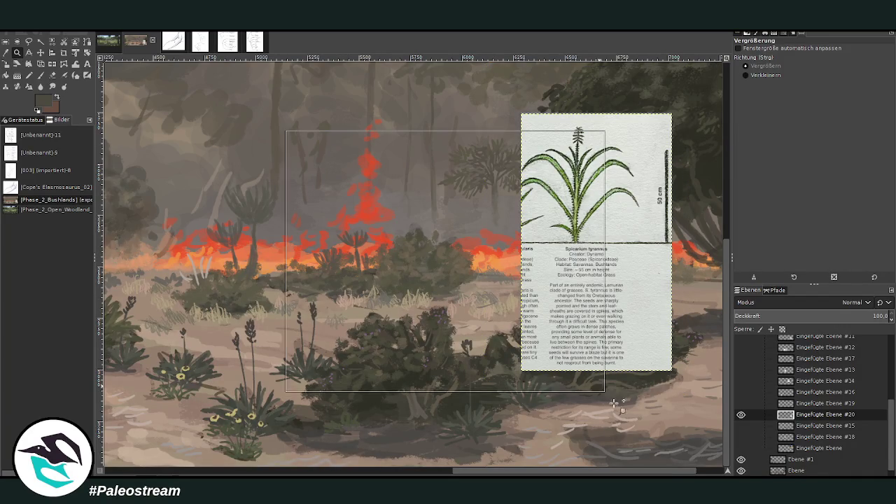
pyautogui.scroll(-1, 887, 445)
pyautogui.click(794, 451)
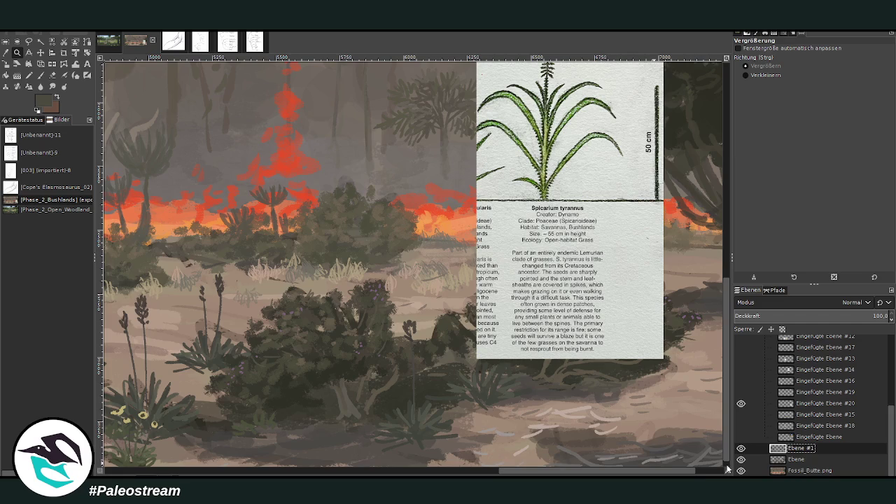
pyautogui.hotkey('ctrl', 'shift', 'n')
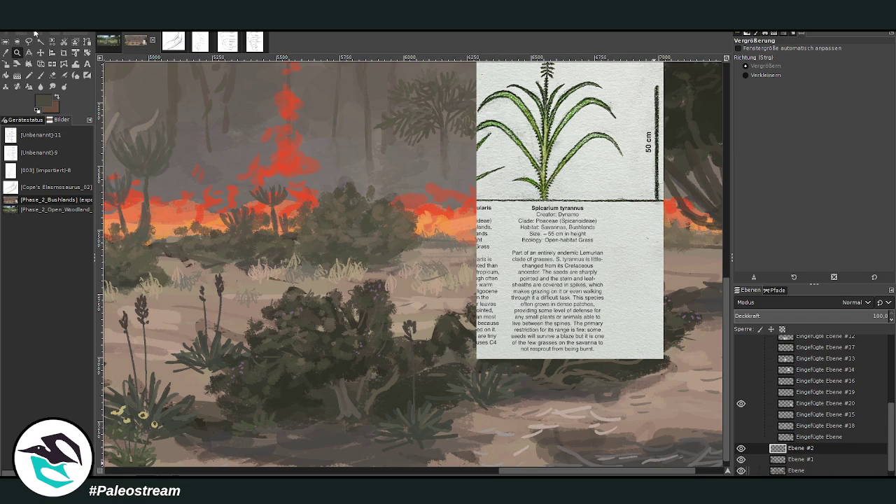
pyautogui.press('o')
pyautogui.click(538, 144)
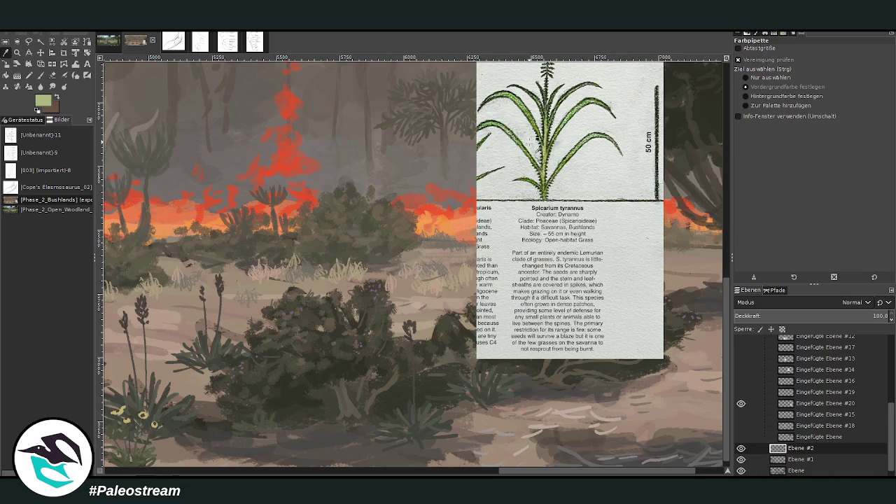
# Step: Paint three thin pale green grass stems rising from the foreground bush
pyautogui.press('p')
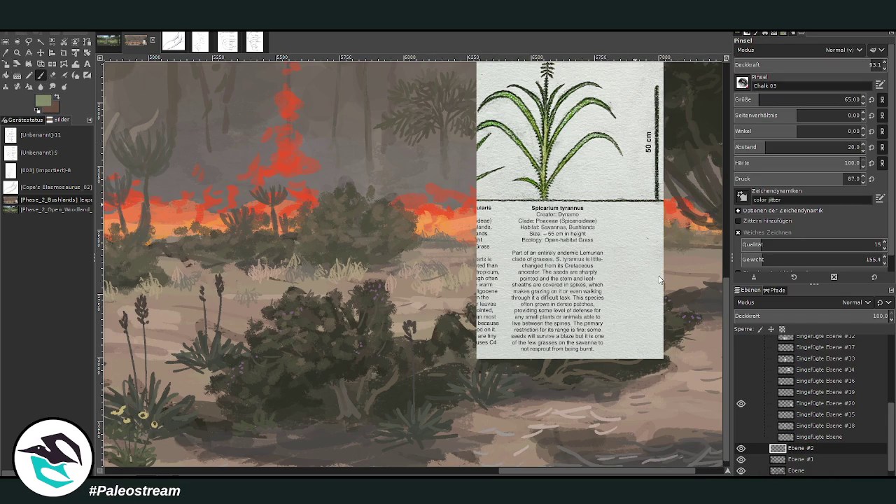
pyautogui.scroll(7, 747, 99)
pyautogui.moveTo(328, 432); pyautogui.dragTo(308, 330)
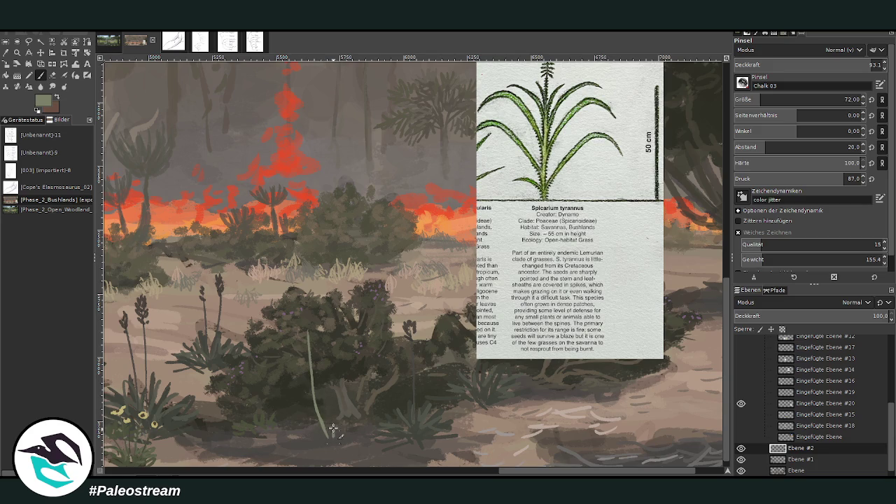
pyautogui.moveTo(332, 420); pyautogui.dragTo(329, 350)
pyautogui.moveTo(282, 432); pyautogui.dragTo(275, 362)
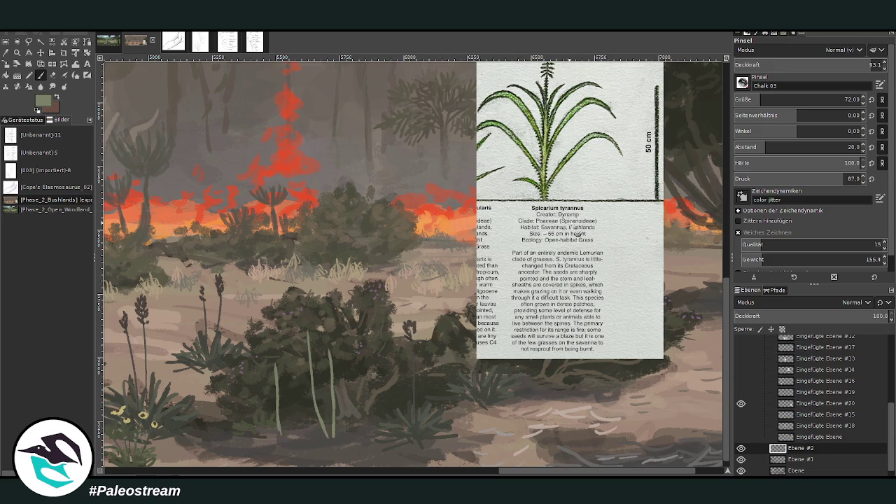
# Step: With a slightly darker green, add two more stems, spiky leaf blades and low leaf strokes
pyautogui.keyDown('ctrl'); pyautogui.click(658, 286); pyautogui.keyUp('ctrl')
pyautogui.moveTo(334, 435); pyautogui.dragTo(335, 389)
pyautogui.moveTo(364, 430); pyautogui.dragTo(371, 333)
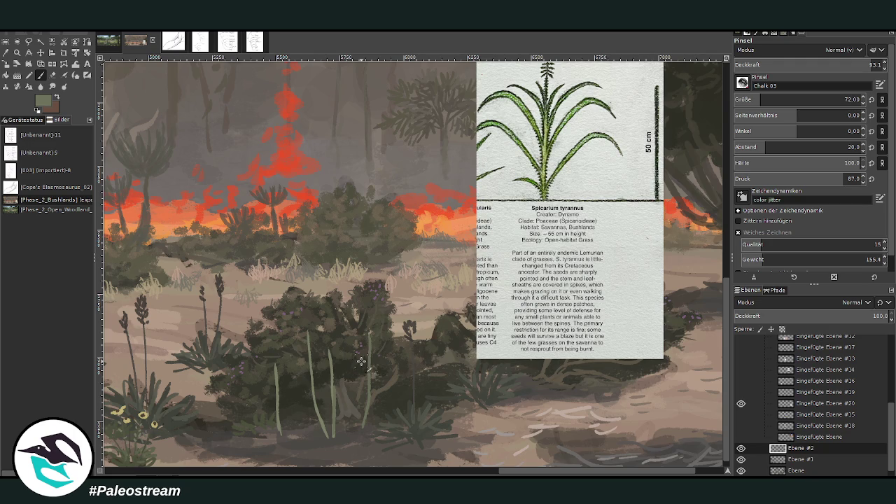
pyautogui.moveTo(390, 387)
pyautogui.mouseDown()
pyautogui.moveTo(364, 407)
pyautogui.moveTo(348, 384)
pyautogui.moveTo(404, 365)
pyautogui.moveTo(330, 368)
pyautogui.moveTo(390, 356)
pyautogui.mouseUp()
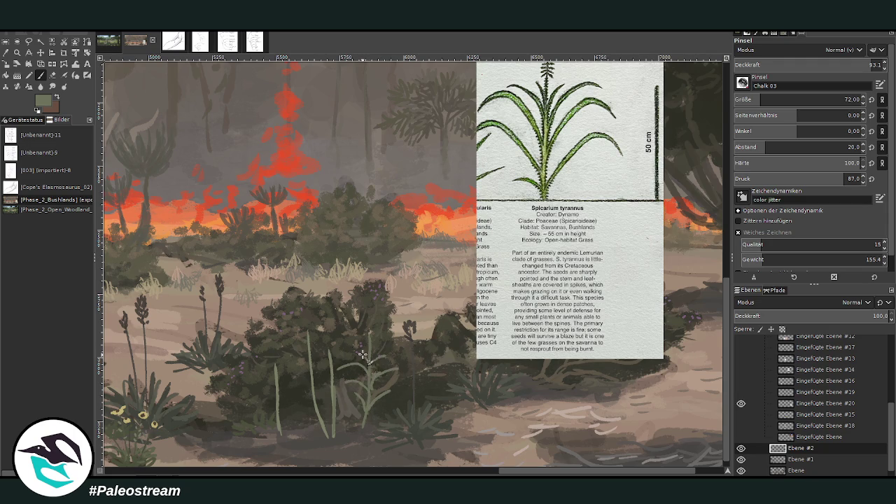
pyautogui.moveTo(365, 414)
pyautogui.mouseDown()
pyautogui.moveTo(392, 400)
pyautogui.moveTo(315, 390)
pyautogui.moveTo(298, 414)
pyautogui.moveTo(283, 387)
pyautogui.mouseUp()
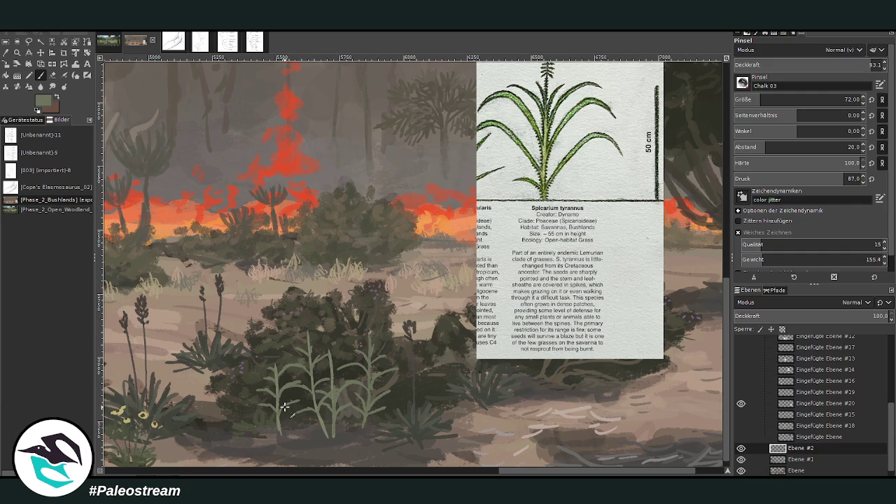
pyautogui.keyDown('ctrl'); pyautogui.click(660, 298); pyautogui.keyUp('ctrl')
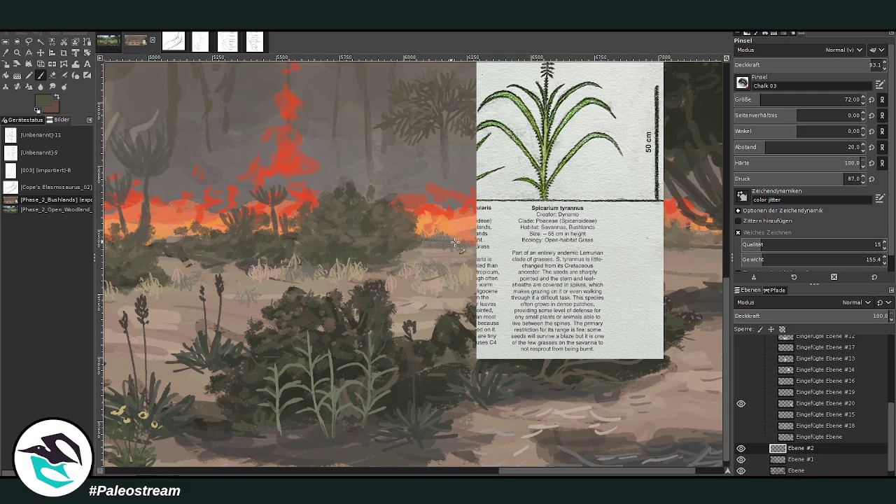
pyautogui.scroll(1, 726, 420)
pyautogui.scroll(1, 727, 420)
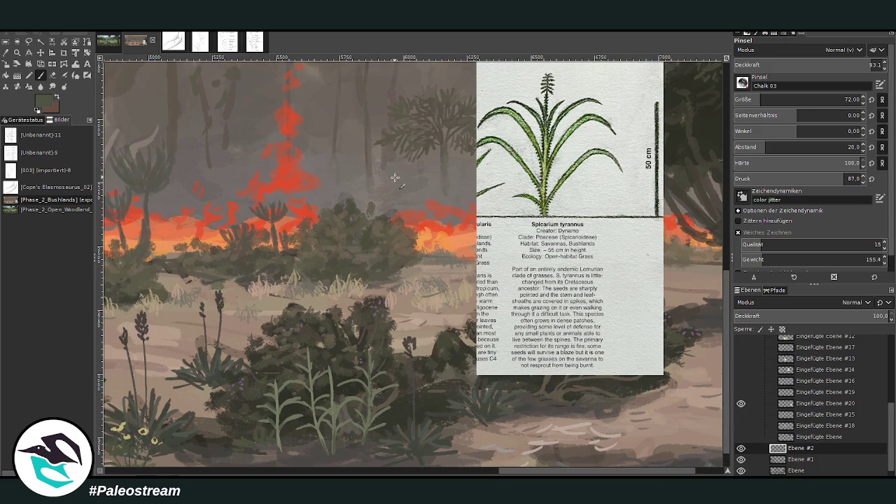
# Step: Shift the Spicarium reference sheet left and down, then zoom into the foreground grass stems
pyautogui.press('m')
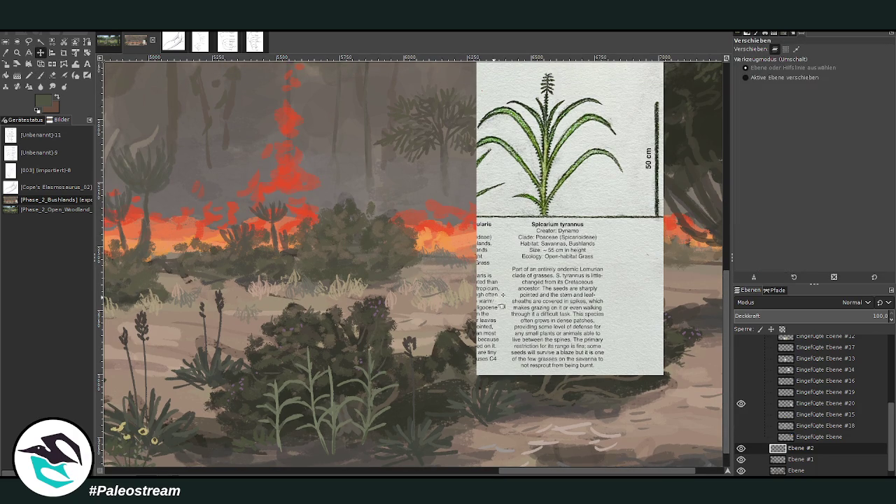
pyautogui.moveTo(502, 307); pyautogui.dragTo(409, 343)
pyautogui.press('z')
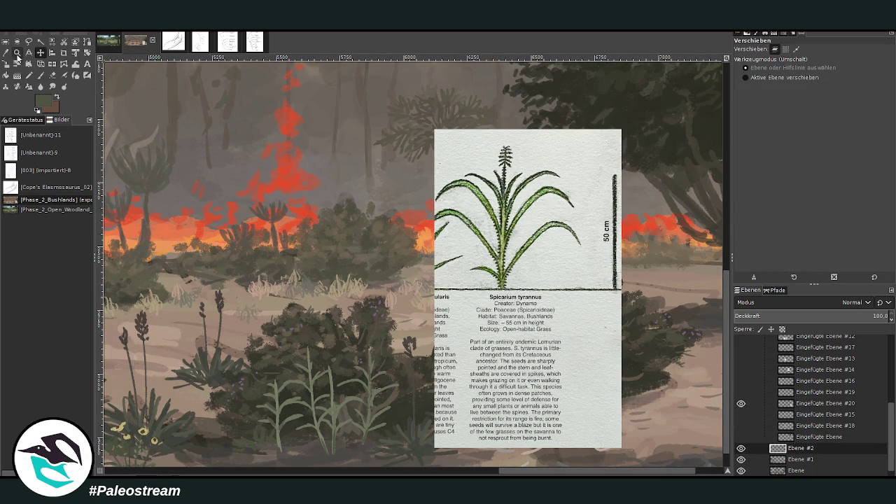
pyautogui.moveTo(231, 189); pyautogui.dragTo(476, 426)
# Step: Paint spiky serrations along the central grass stem in light grey at brush size 29
pyautogui.press('p')
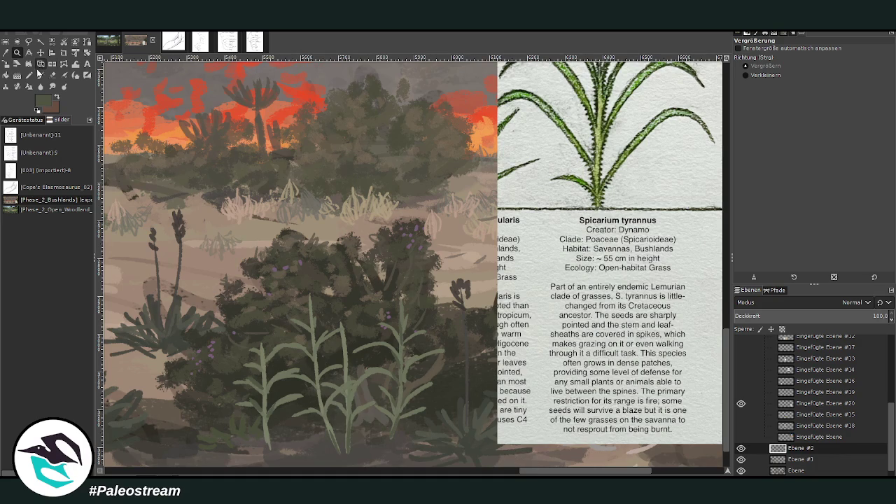
pyautogui.keyDown('ctrl'); pyautogui.click(657, 292); pyautogui.keyUp('ctrl')
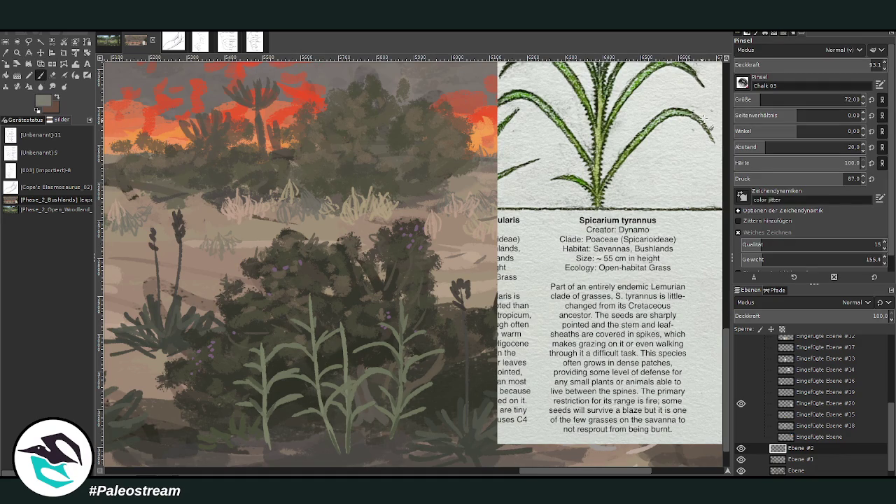
pyautogui.moveTo(759, 100); pyautogui.dragTo(743, 99)
pyautogui.moveTo(343, 353); pyautogui.dragTo(342, 337)
# Step: Zoom closer, extend and repaint the left stem's base, and add dotted spikes up the middle stem
pyautogui.click(17, 54)
pyautogui.press('+')
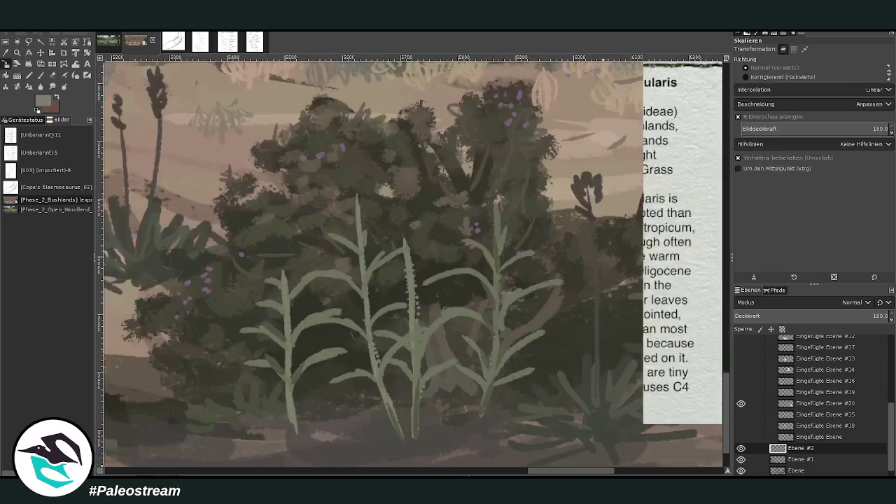
pyautogui.click(41, 75)
pyautogui.click(18, 53)
pyautogui.click(301, 404)
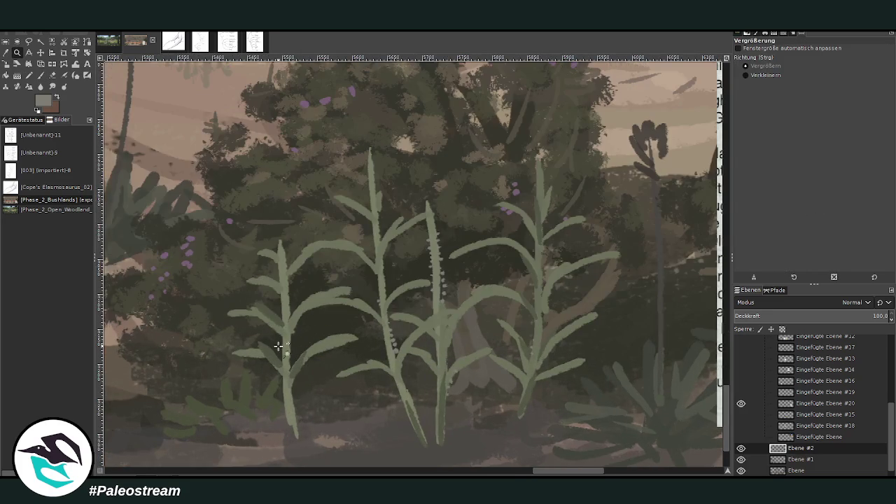
pyautogui.press('p')
pyautogui.moveTo(297, 434); pyautogui.dragTo(291, 391)
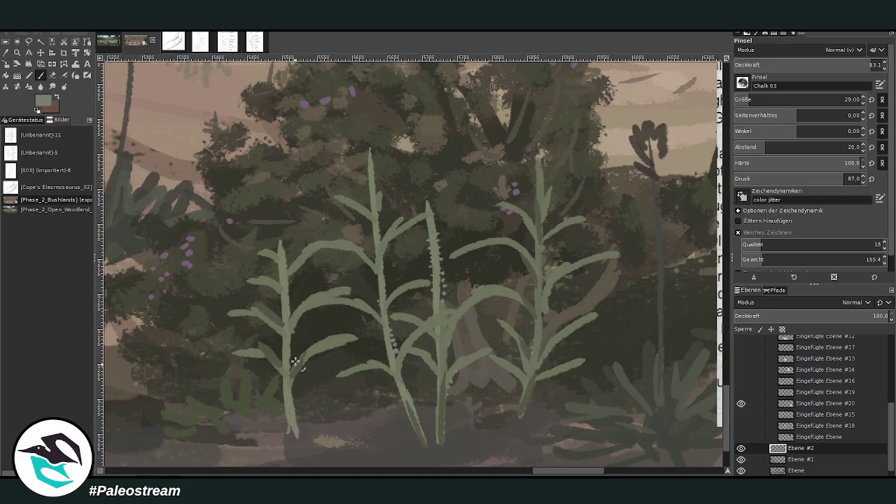
pyautogui.moveTo(299, 423)
pyautogui.mouseDown()
pyautogui.moveTo(287, 400)
pyautogui.moveTo(282, 406)
pyautogui.moveTo(279, 352)
pyautogui.mouseUp()
pyautogui.moveTo(381, 294)
pyautogui.mouseDown()
pyautogui.moveTo(388, 273)
pyautogui.moveTo(377, 234)
pyautogui.mouseUp()
# Step: At size 14 and half opacity, darken the lower leaves and shade the plant bases in green-grey
pyautogui.press('[')
pyautogui.press('[')
pyautogui.press('[')
pyautogui.keyDown('ctrl'); pyautogui.click(653, 292); pyautogui.keyUp('ctrl')
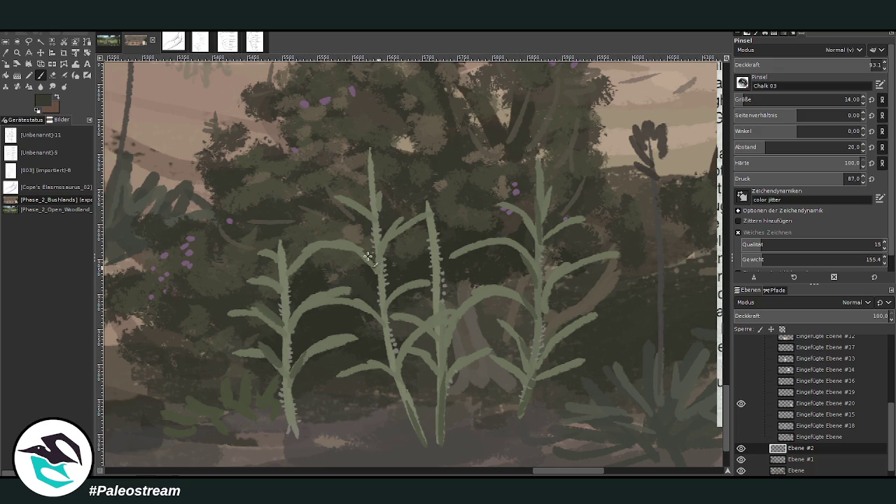
pyautogui.click(804, 65)
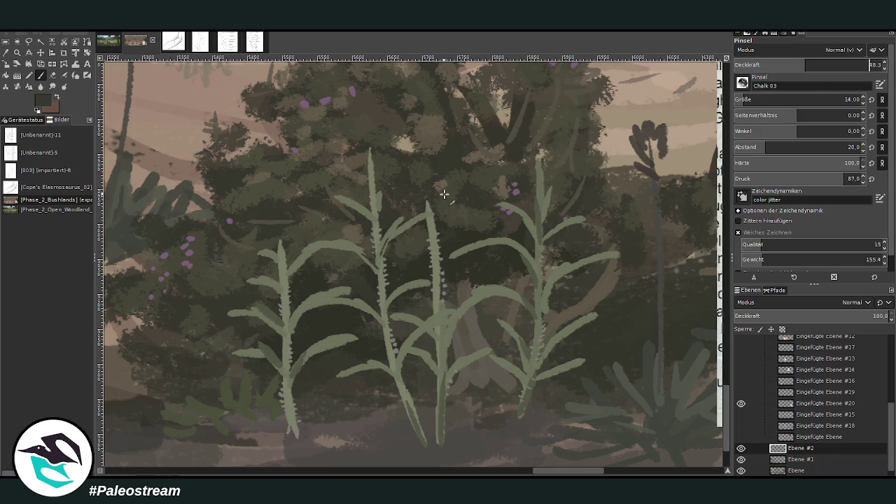
pyautogui.moveTo(439, 320)
pyautogui.mouseDown()
pyautogui.moveTo(403, 356)
pyautogui.moveTo(476, 306)
pyautogui.mouseUp()
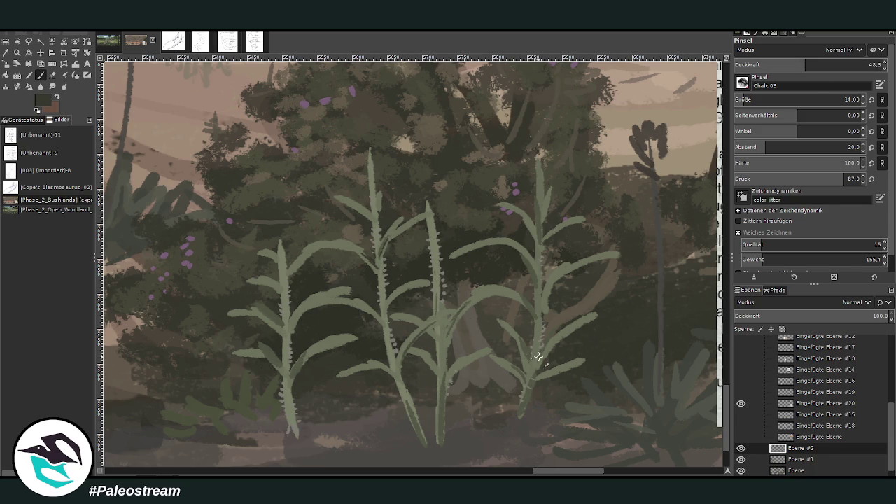
pyautogui.hscroll(3, 568, 391)
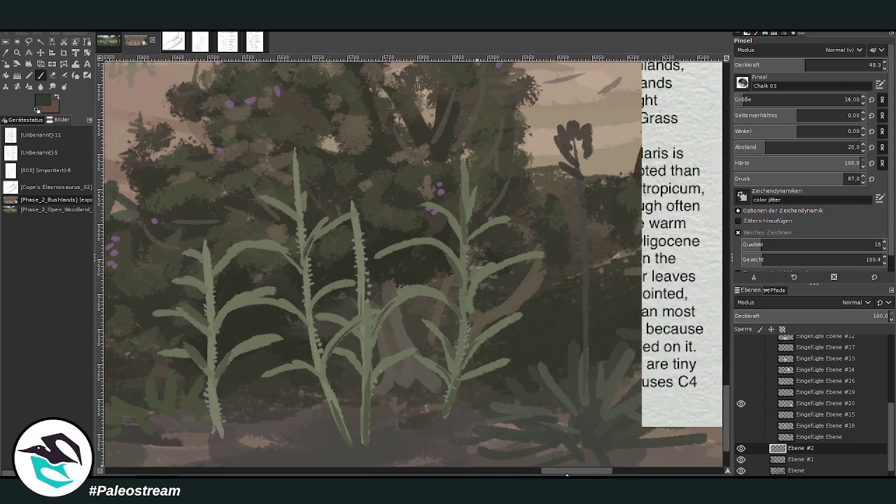
pyautogui.hscroll(2, 569, 391)
pyautogui.moveTo(285, 450); pyautogui.dragTo(234, 429)
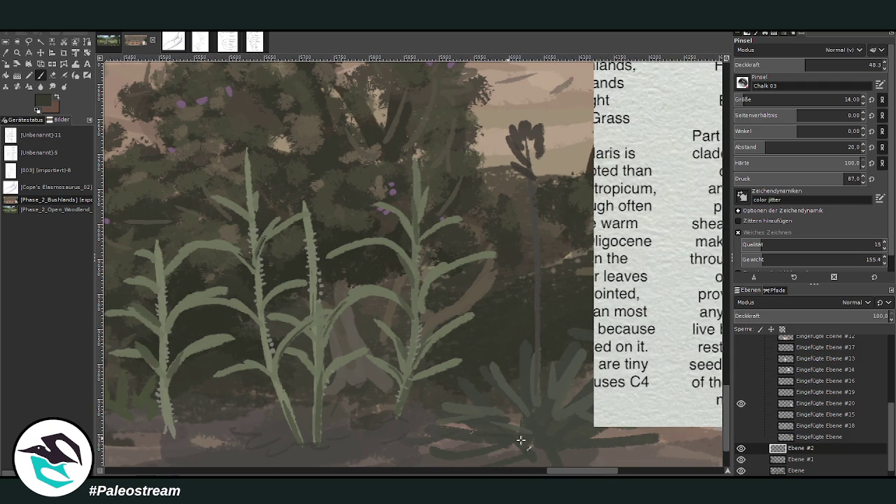
pyautogui.hscroll(2, 633, 387)
pyautogui.hscroll(6, 632, 387)
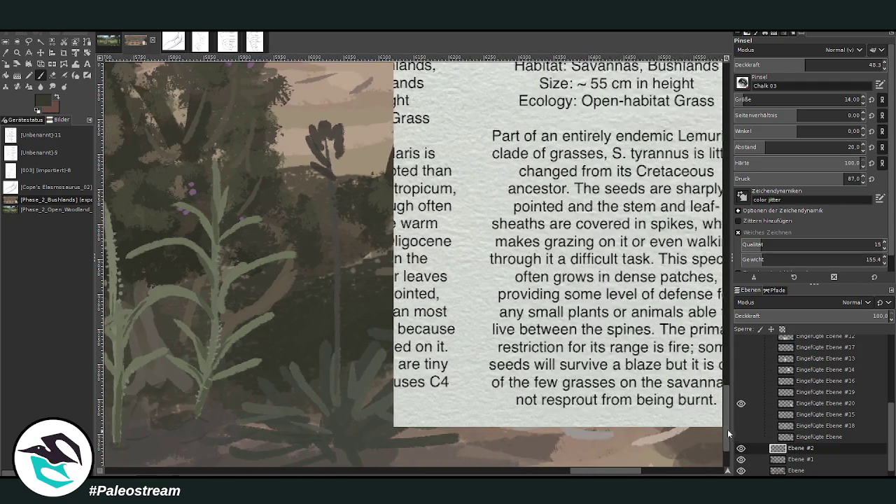
pyautogui.moveTo(728, 434); pyautogui.dragTo(725, 419)
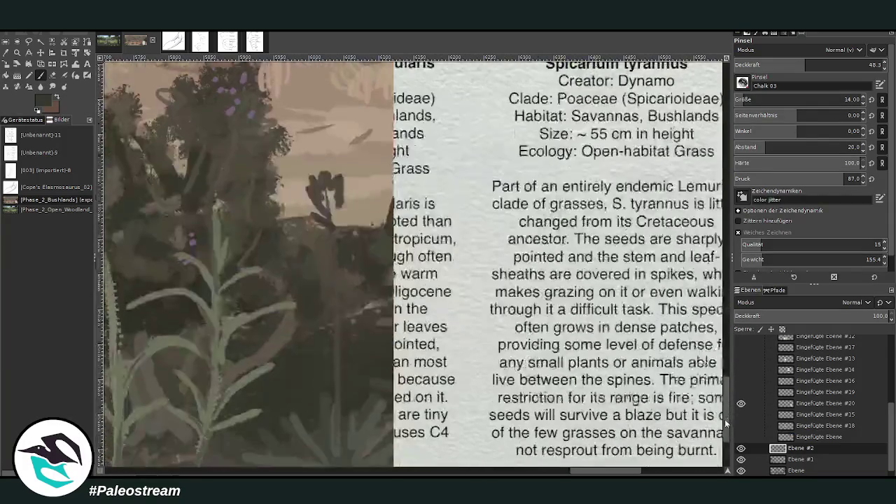
pyautogui.scroll(-2, 725, 419)
# Step: In light grey-green, extend the stems upward and add spiky seed heads at their tips
pyautogui.keyDown('ctrl'); pyautogui.click(656, 299); pyautogui.keyUp('ctrl')
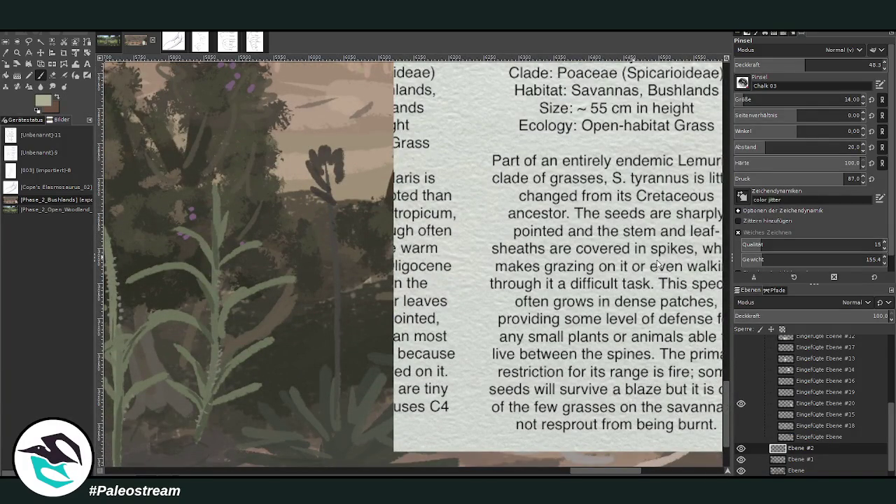
pyautogui.hscroll(-3, 605, 466)
pyautogui.hscroll(-2, 604, 466)
pyautogui.moveTo(379, 184)
pyautogui.mouseDown()
pyautogui.moveTo(382, 147)
pyautogui.moveTo(363, 173)
pyautogui.moveTo(387, 169)
pyautogui.moveTo(381, 142)
pyautogui.mouseUp()
pyautogui.moveTo(436, 229)
pyautogui.mouseDown()
pyautogui.moveTo(434, 196)
pyautogui.moveTo(421, 186)
pyautogui.moveTo(416, 198)
pyautogui.moveTo(447, 194)
pyautogui.moveTo(419, 181)
pyautogui.moveTo(419, 203)
pyautogui.mouseUp()
pyautogui.moveTo(296, 289)
pyautogui.mouseDown()
pyautogui.moveTo(291, 226)
pyautogui.moveTo(308, 201)
pyautogui.moveTo(278, 211)
pyautogui.moveTo(312, 210)
pyautogui.mouseUp()
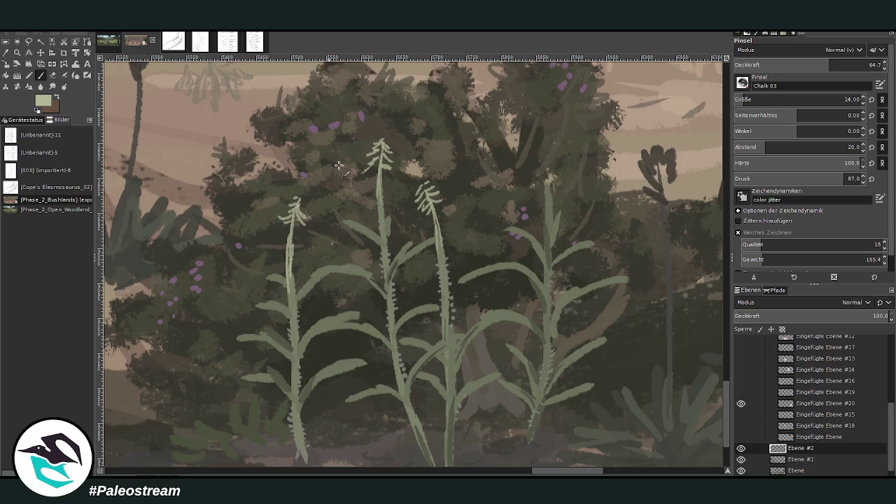
pyautogui.moveTo(550, 209); pyautogui.dragTo(535, 144)
pyautogui.moveTo(549, 226)
pyautogui.mouseDown()
pyautogui.moveTo(531, 133)
pyautogui.moveTo(518, 147)
pyautogui.moveTo(552, 150)
pyautogui.moveTo(553, 136)
pyautogui.moveTo(530, 138)
pyautogui.mouseUp()
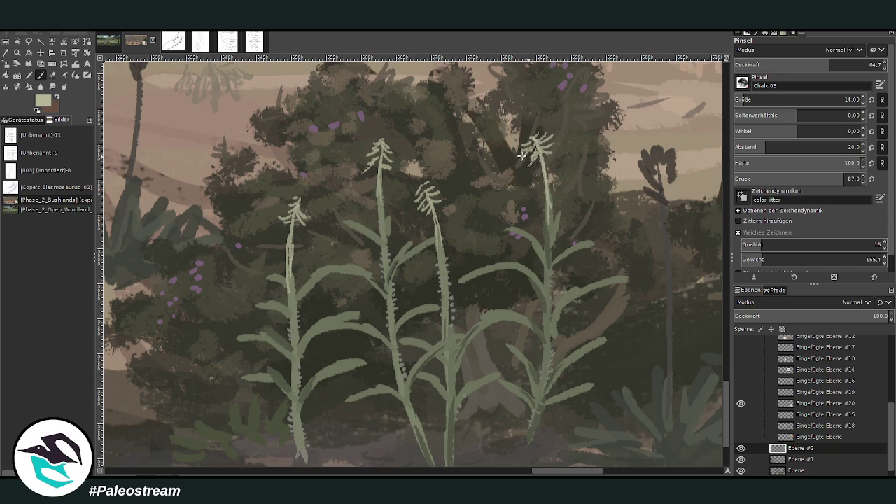
pyautogui.scroll(-3, 494, 158)
pyautogui.scroll(-2, 494, 158)
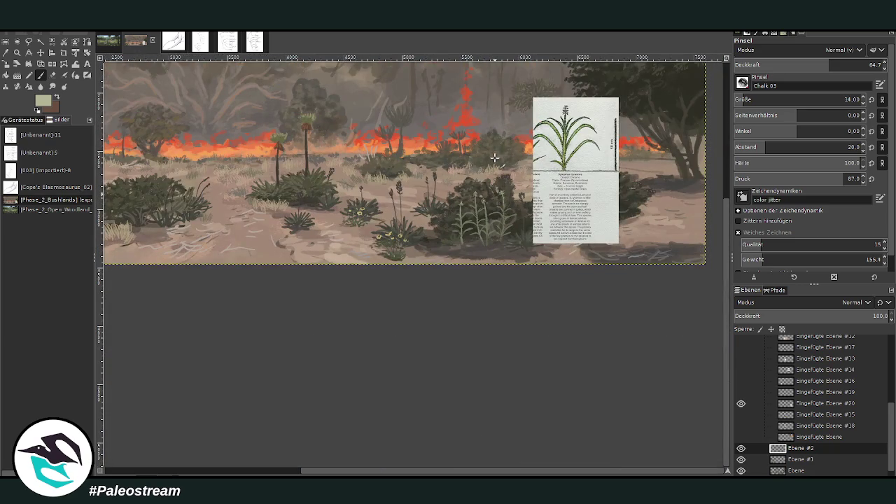
# Step: Zoom in on the bush and background, then enlarge the brush and raise its opacity
pyautogui.press('z')
pyautogui.moveTo(392, 154); pyautogui.dragTo(501, 248)
pyautogui.moveTo(364, 124); pyautogui.dragTo(546, 378)
pyautogui.press('p')
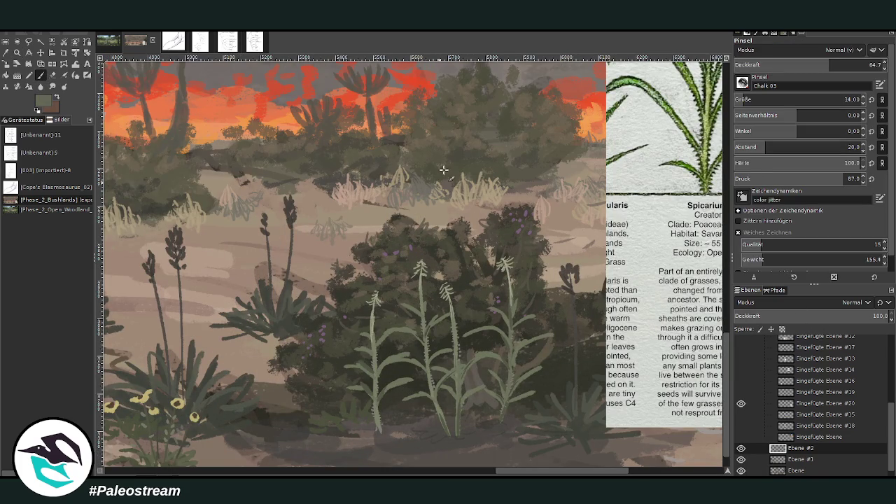
pyautogui.press(']')
pyautogui.press(']')
pyautogui.press(']')
pyautogui.press('>')
pyautogui.press('>')
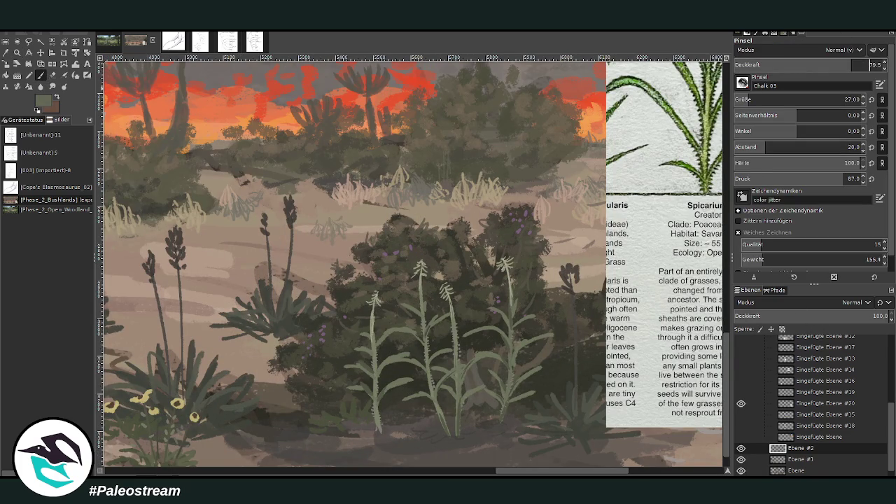
# Step: Paint dark stems and light grass tufts in the middle distance behind the bush
pyautogui.moveTo(443, 183)
pyautogui.mouseDown()
pyautogui.moveTo(465, 143)
pyautogui.moveTo(458, 179)
pyautogui.moveTo(441, 164)
pyautogui.moveTo(427, 168)
pyautogui.moveTo(470, 165)
pyautogui.moveTo(430, 161)
pyautogui.moveTo(475, 162)
pyautogui.moveTo(483, 148)
pyautogui.mouseUp()
pyautogui.moveTo(496, 182)
pyautogui.mouseDown()
pyautogui.moveTo(490, 156)
pyautogui.moveTo(510, 176)
pyautogui.moveTo(530, 155)
pyautogui.moveTo(490, 158)
pyautogui.mouseUp()
pyautogui.moveTo(438, 180); pyautogui.dragTo(423, 162)
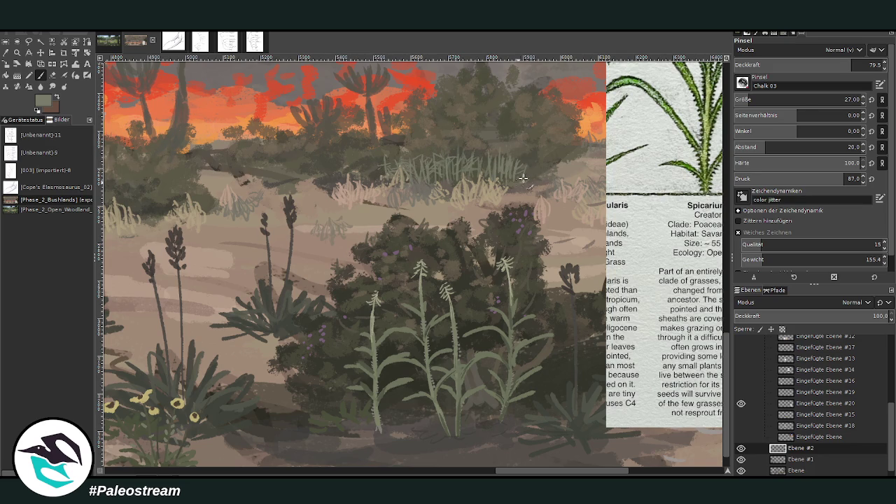
# Step: Sample dark foliage green, grey-green and pale sage green colours from the reference leaves and grass
pyautogui.keyDown('ctrl'); pyautogui.click(627, 120); pyautogui.keyUp('ctrl')
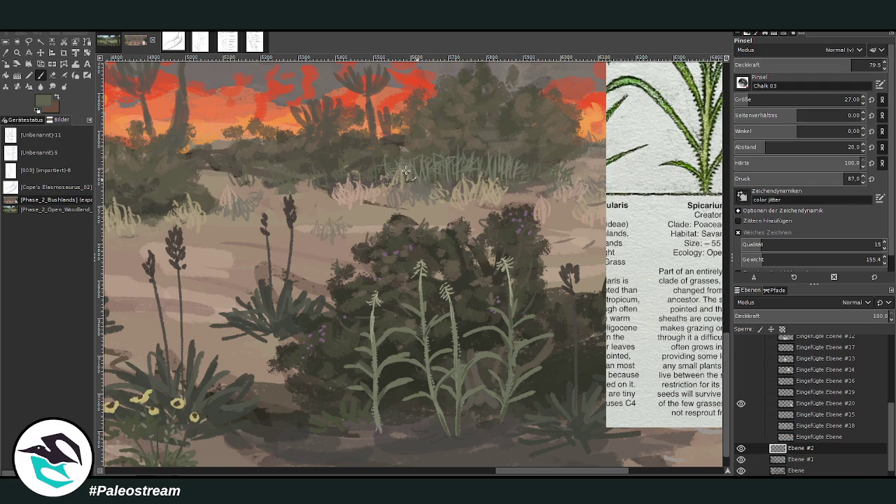
pyautogui.keyDown('ctrl'); pyautogui.click(659, 288); pyautogui.keyUp('ctrl')
pyautogui.keyDown('ctrl'); pyautogui.click(656, 272); pyautogui.keyUp('ctrl')
pyautogui.moveTo(564, 470); pyautogui.dragTo(390, 470)
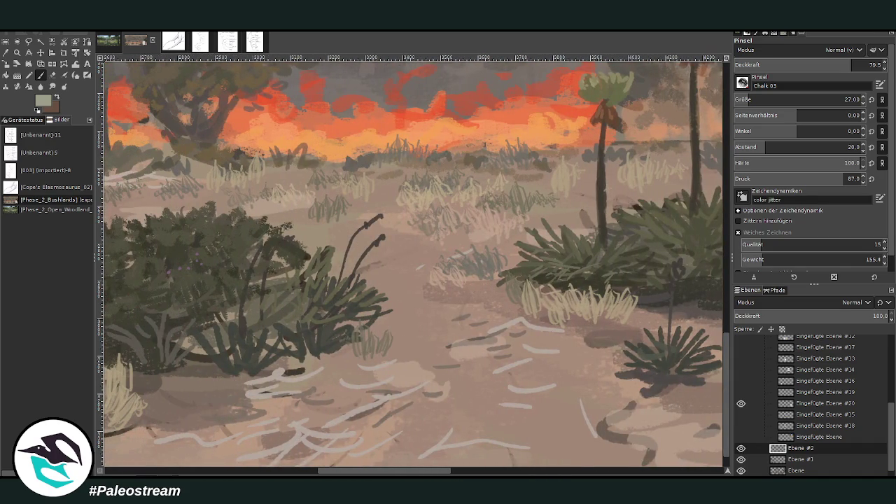
pyautogui.keyDown('ctrl'); pyautogui.click(662, 272); pyautogui.keyUp('ctrl')
pyautogui.scroll(3, 805, 99)
pyautogui.scroll(-1, 805, 65)
pyautogui.keyDown('ctrl'); pyautogui.click(596, 92); pyautogui.keyUp('ctrl')
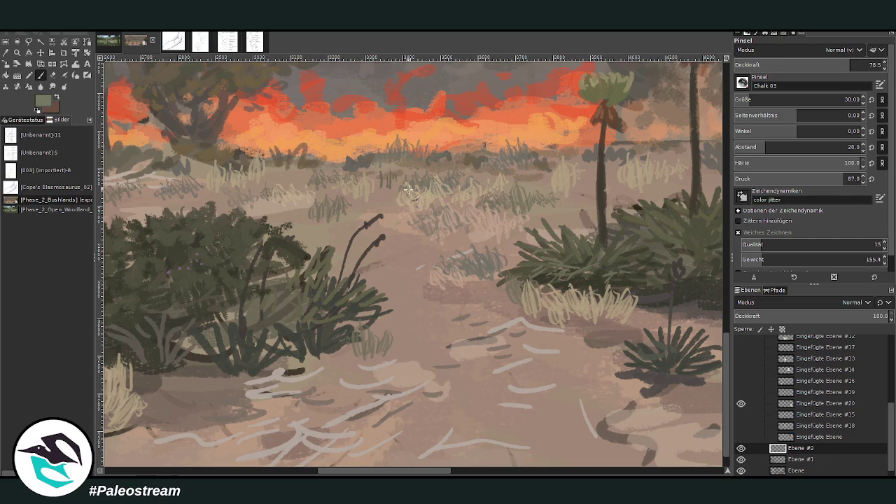
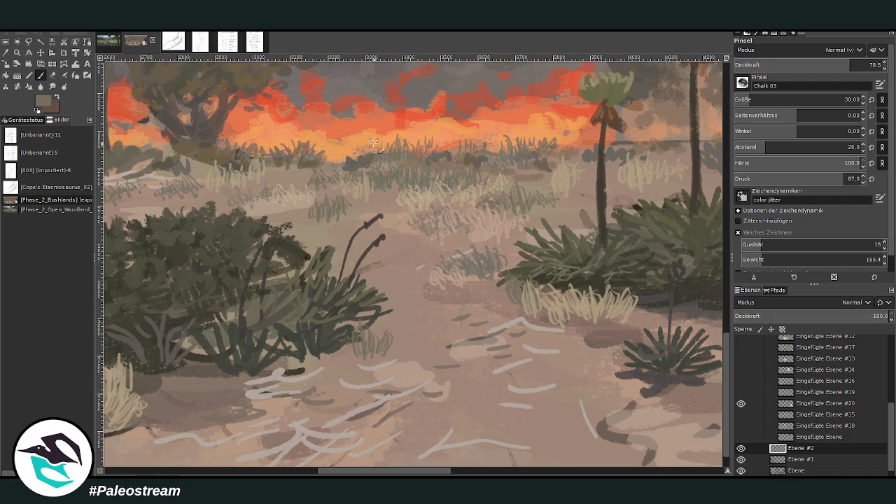
# Step: Paint pale beige grass blades beside the pale clump at lower brush opacity
pyautogui.keyDown('ctrl'); pyautogui.click(657, 267); pyautogui.keyUp('ctrl')
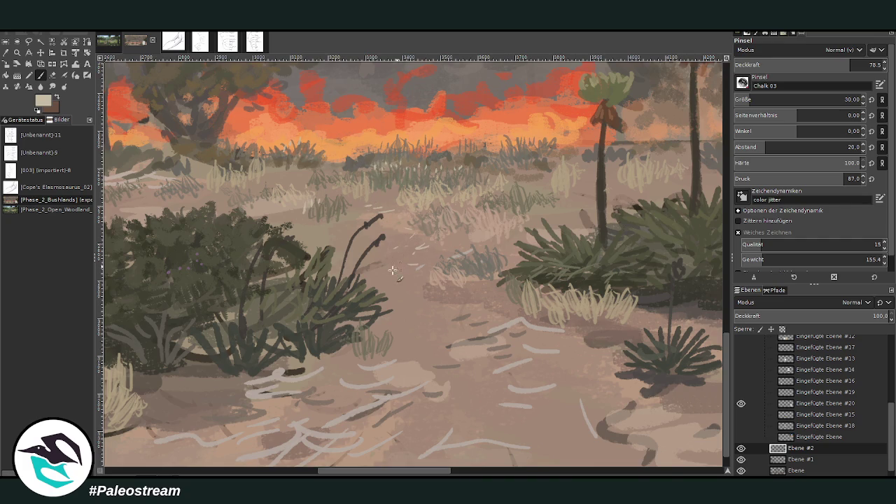
pyautogui.moveTo(816, 65); pyautogui.dragTo(803, 65)
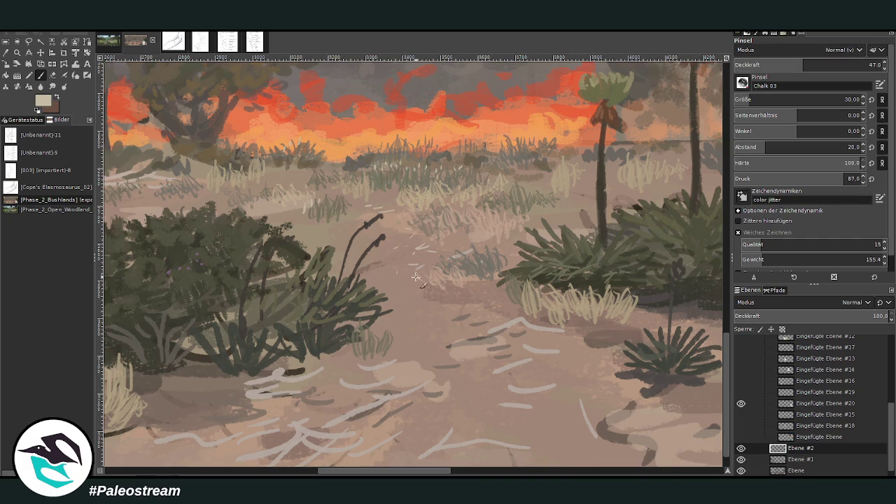
pyautogui.keyDown('ctrl'); pyautogui.click(664, 244); pyautogui.keyUp('ctrl')
pyautogui.moveTo(512, 312)
pyautogui.mouseDown()
pyautogui.moveTo(502, 291)
pyautogui.moveTo(523, 290)
pyautogui.mouseUp()
# Step: With a larger, more opaque brush, lighten the path shadows and add dark dashed marks
pyautogui.moveTo(804, 65); pyautogui.dragTo(828, 65)
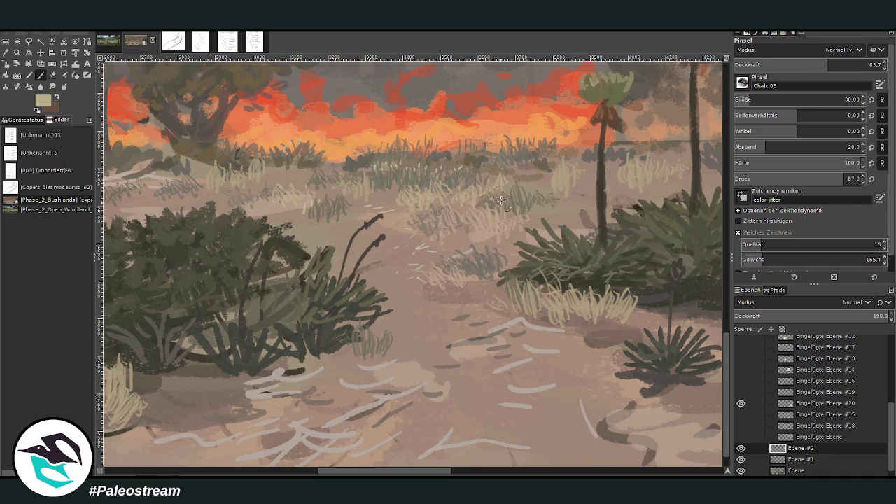
pyautogui.keyDown('ctrl'); pyautogui.click(659, 261); pyautogui.keyUp('ctrl')
pyautogui.keyDown('ctrl'); pyautogui.click(656, 216); pyautogui.keyUp('ctrl')
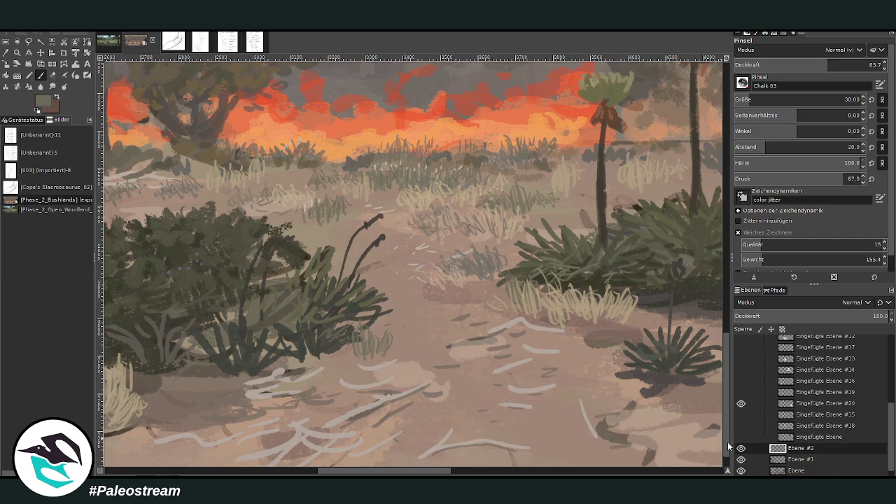
pyautogui.scroll(-1, 614, 423)
pyautogui.click(845, 99)
pyautogui.moveTo(620, 424)
pyautogui.mouseDown()
pyautogui.moveTo(605, 402)
pyautogui.moveTo(566, 420)
pyautogui.mouseUp()
pyautogui.keyDown('ctrl'); pyautogui.click(661, 278); pyautogui.keyUp('ctrl')
pyautogui.moveTo(599, 385); pyautogui.dragTo(584, 311)
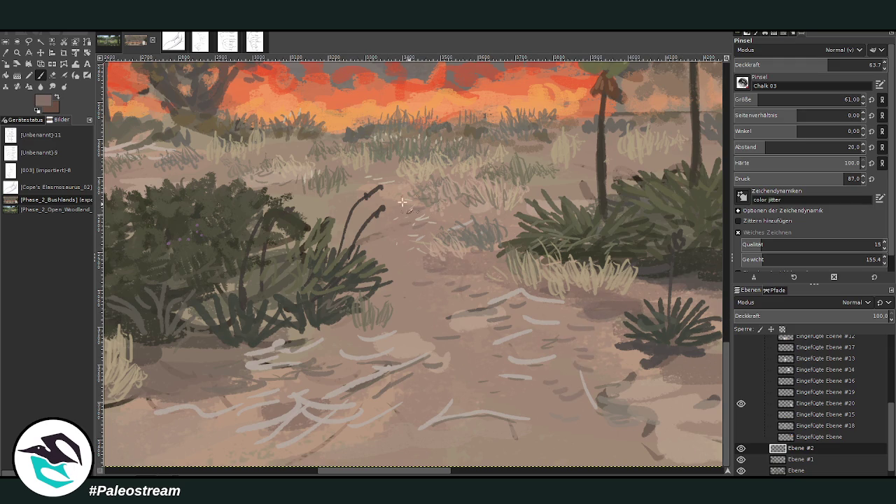
pyautogui.hscroll(-5, 414, 473)
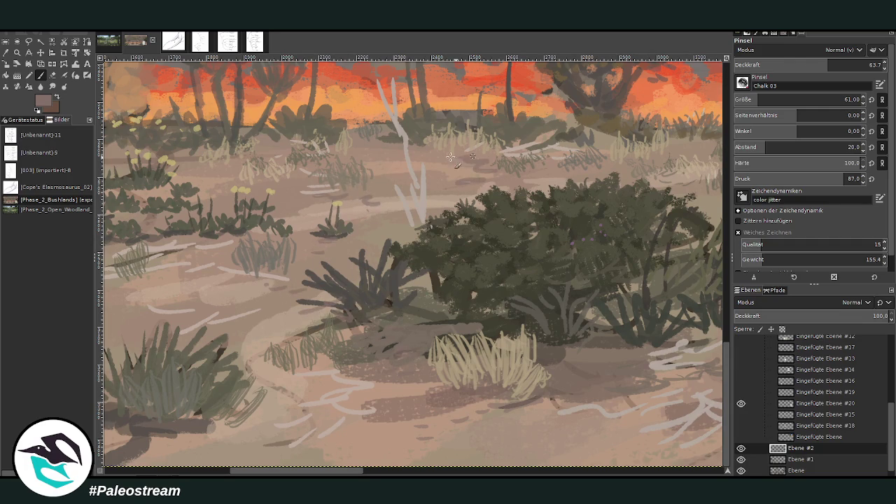
# Step: Zoom in on the fire line and plant card in the middle of the painting
pyautogui.scroll(-5, 355, 144)
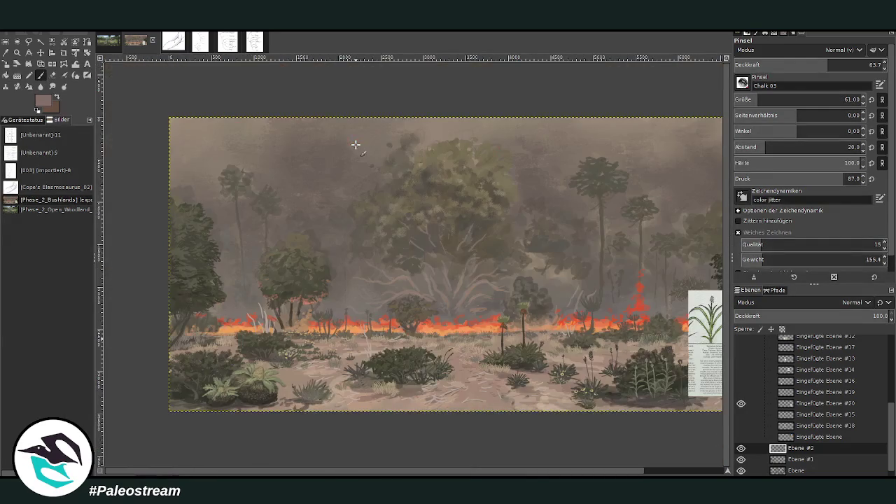
pyautogui.scroll(-2, 355, 144)
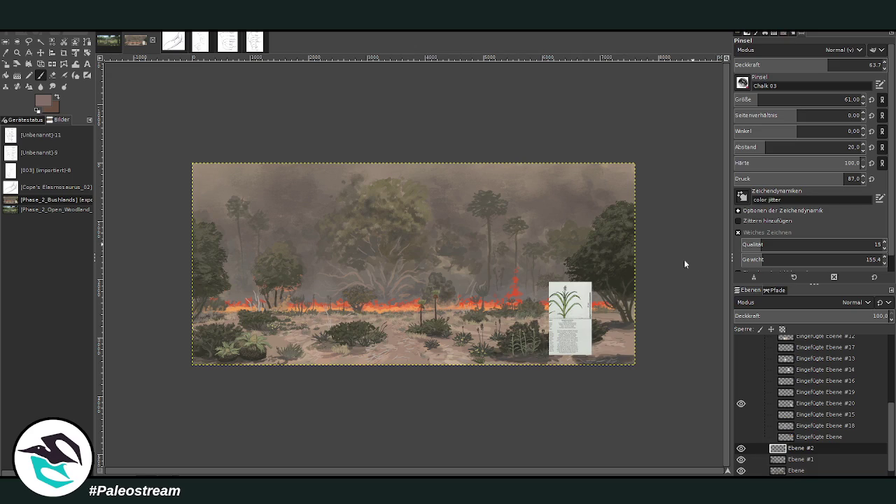
pyautogui.click(16, 53)
pyautogui.moveTo(387, 187); pyautogui.dragTo(567, 341)
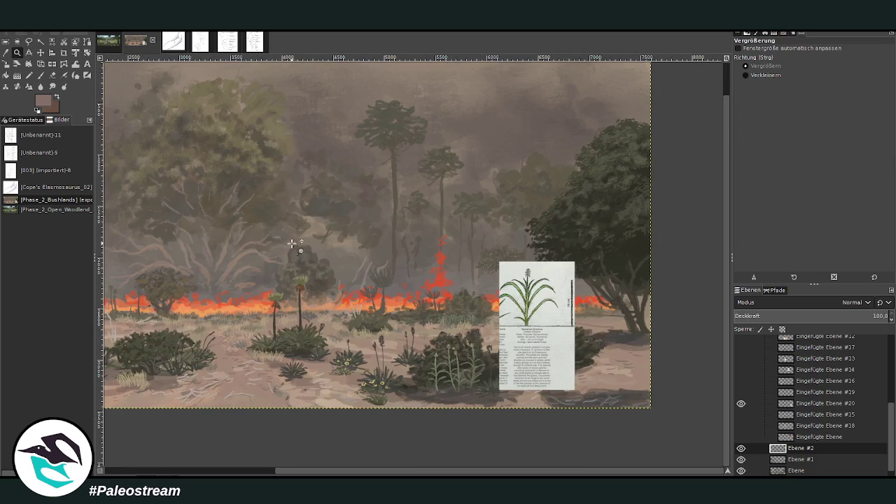
pyautogui.moveTo(332, 174); pyautogui.dragTo(593, 419)
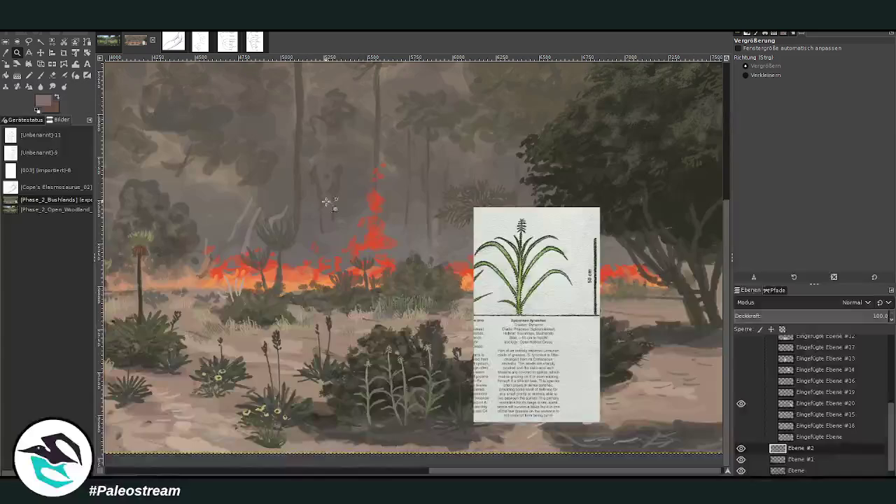
# Step: Hide the Eingefügte Ebene #20 card layer and paste the new plant reference card
pyautogui.click(741, 404)
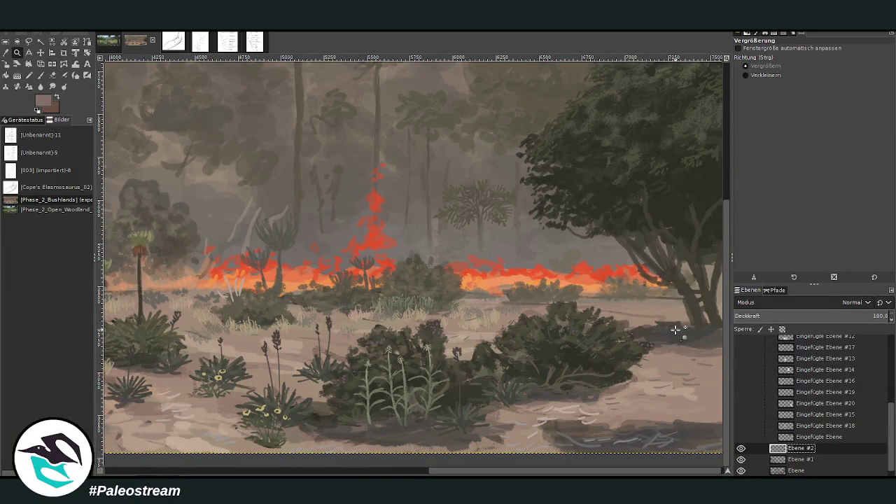
pyautogui.press('Return')
pyautogui.press('p')
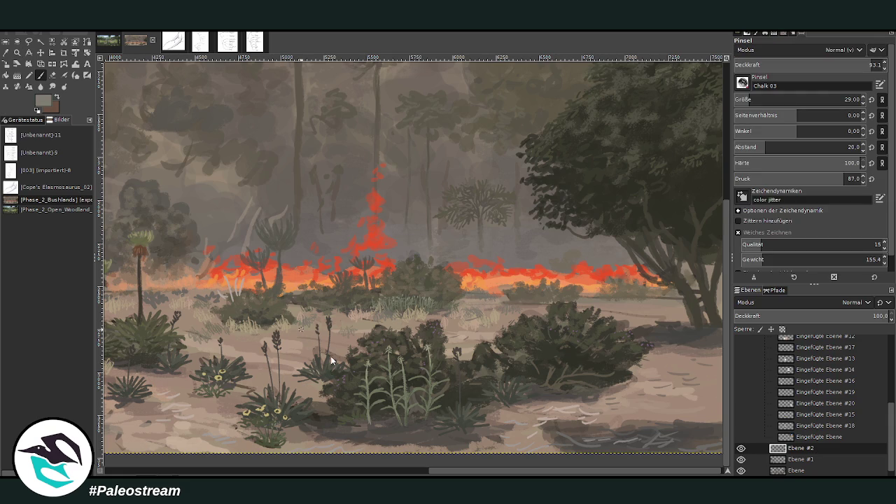
pyautogui.hotkey('ctrl', 'v')
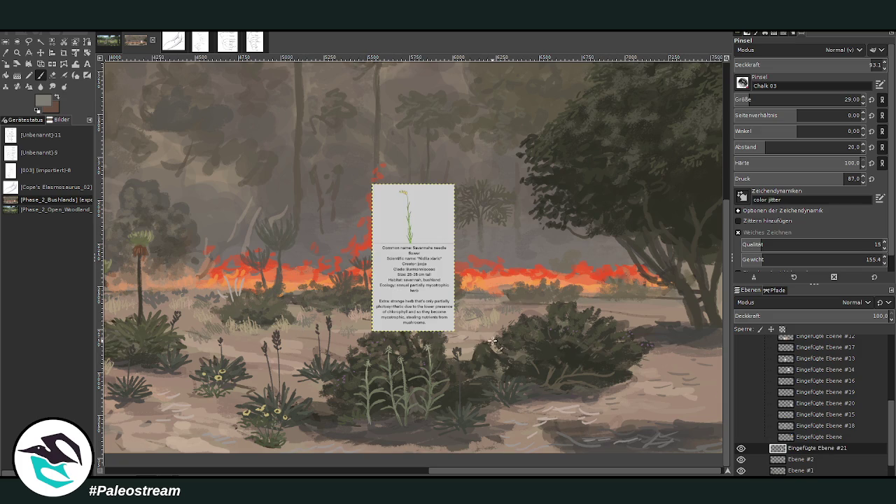
# Step: Zoom in and move the needle-flower card over the right-side foreground bushes
pyautogui.click(17, 53)
pyautogui.moveTo(329, 168); pyautogui.dragTo(526, 386)
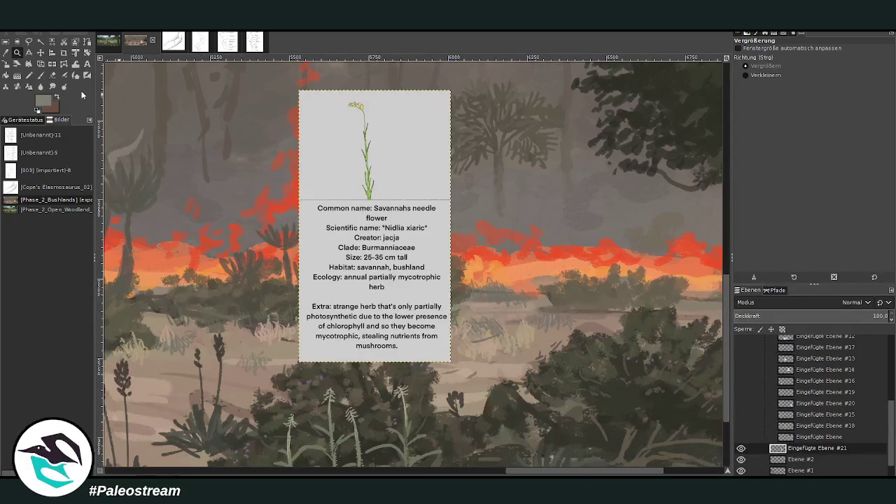
pyautogui.click(40, 52)
pyautogui.moveTo(394, 277); pyautogui.dragTo(540, 367)
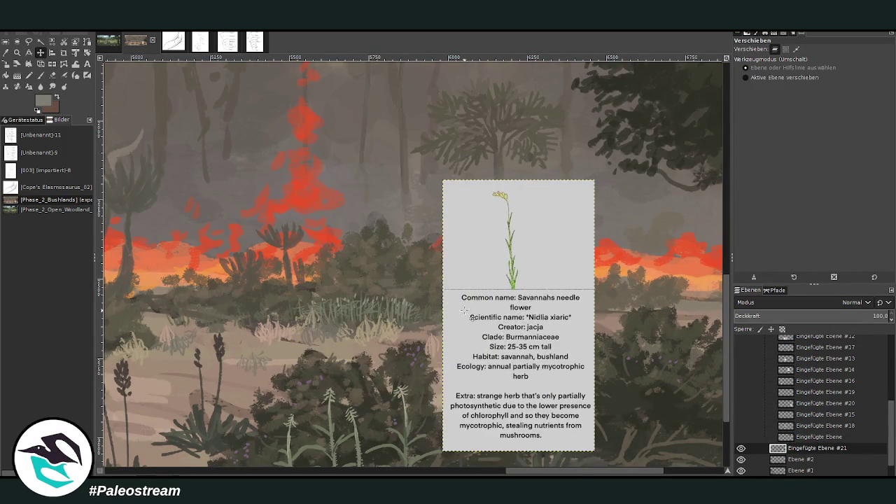
pyautogui.scroll(-3, 540, 367)
pyautogui.moveTo(511, 470); pyautogui.dragTo(535, 473)
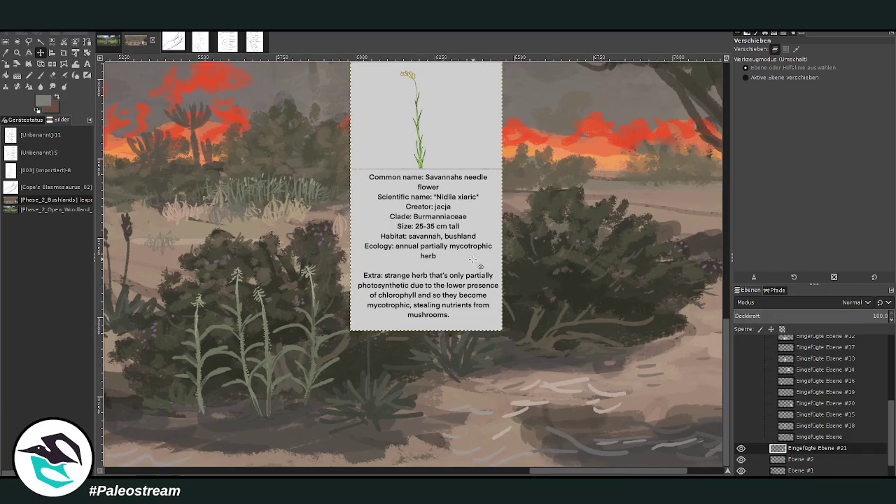
pyautogui.moveTo(477, 263); pyautogui.dragTo(565, 302)
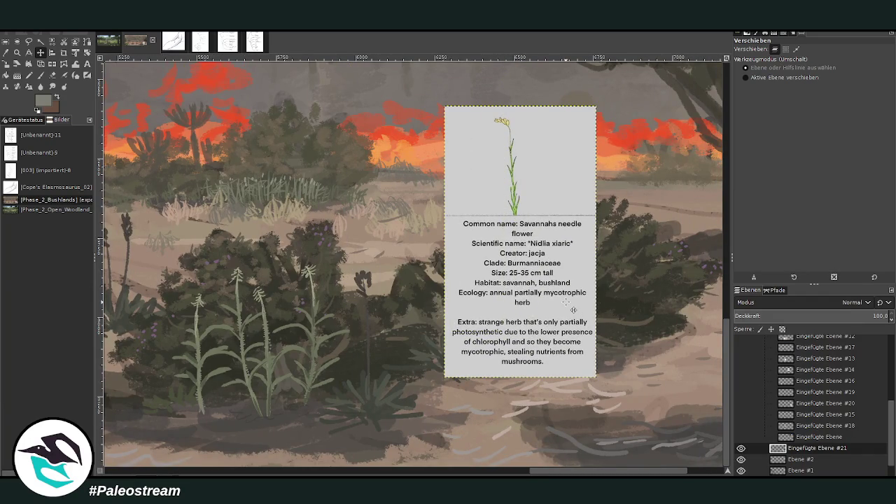
# Step: Select layer Ebene #2 and return to the Paintbrush
pyautogui.press('z')
pyautogui.click(796, 459)
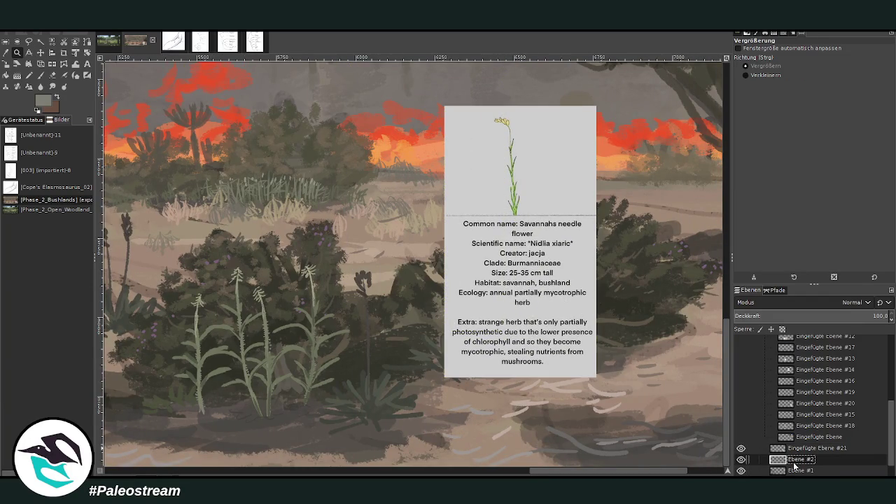
pyautogui.click(40, 74)
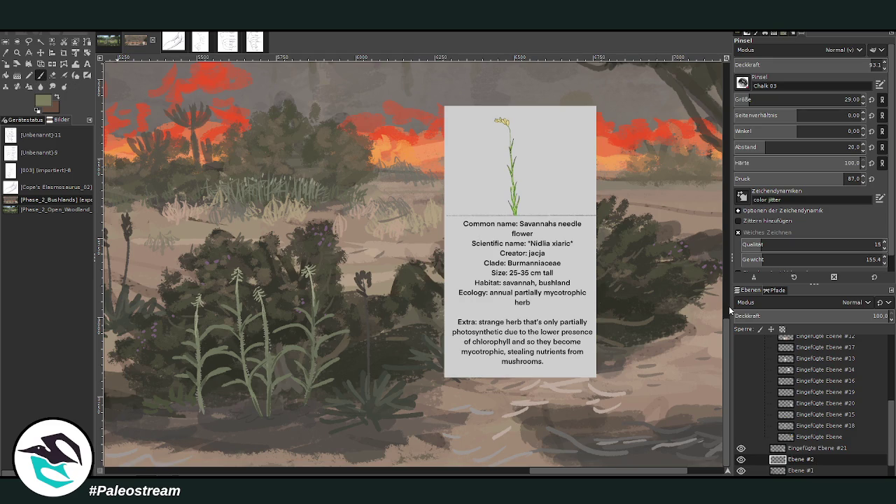
# Step: Paint thin needle-flower stems by the bush and lower-left plants, dropping opacity to 82.3
pyautogui.click(870, 64)
pyautogui.moveTo(410, 377); pyautogui.dragTo(398, 339)
pyautogui.moveTo(161, 412); pyautogui.dragTo(164, 376)
pyautogui.moveTo(147, 418); pyautogui.dragTo(144, 364)
pyautogui.moveTo(871, 65); pyautogui.dragTo(855, 65)
pyautogui.moveTo(153, 410); pyautogui.dragTo(162, 363)
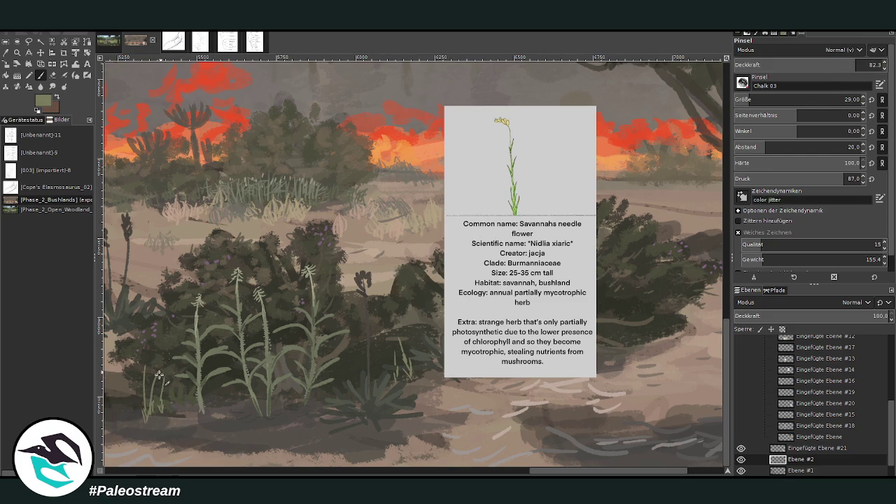
pyautogui.moveTo(140, 413); pyautogui.dragTo(134, 354)
# Step: Add more stems at the base and beside the bush, then a pale yellow flower tip
pyautogui.moveTo(171, 415); pyautogui.dragTo(167, 347)
pyautogui.moveTo(174, 412); pyautogui.dragTo(168, 386)
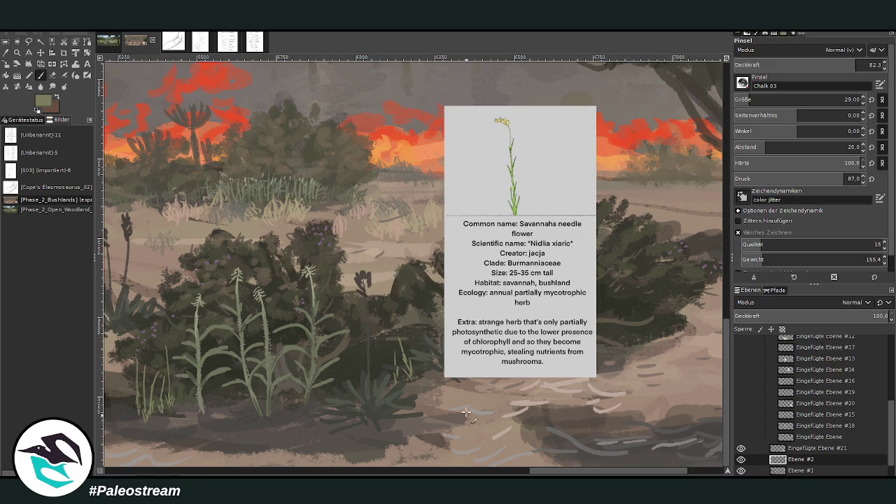
pyautogui.moveTo(402, 378)
pyautogui.mouseDown()
pyautogui.moveTo(426, 331)
pyautogui.moveTo(418, 322)
pyautogui.mouseUp()
pyautogui.moveTo(553, 473)
pyautogui.mouseDown()
pyautogui.moveTo(516, 469)
pyautogui.moveTo(524, 469)
pyautogui.mouseUp()
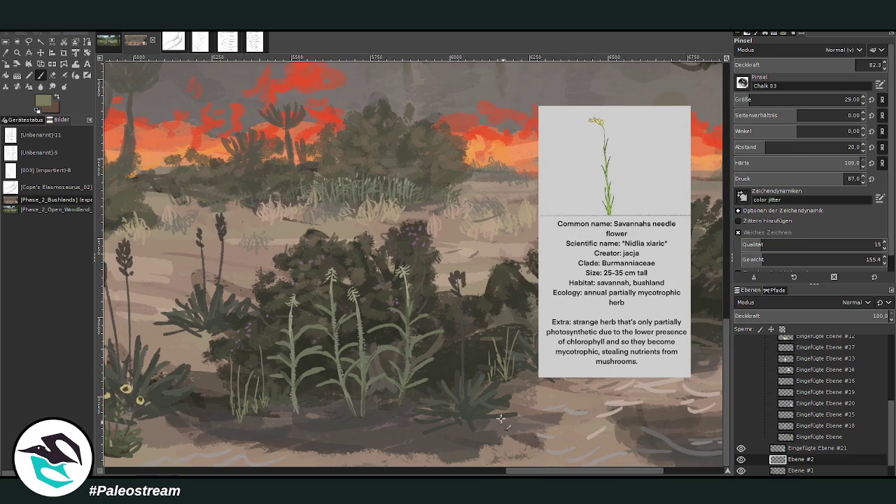
pyautogui.moveTo(178, 407); pyautogui.dragTo(177, 385)
pyautogui.keyDown('ctrl'); pyautogui.click(679, 248); pyautogui.keyUp('ctrl')
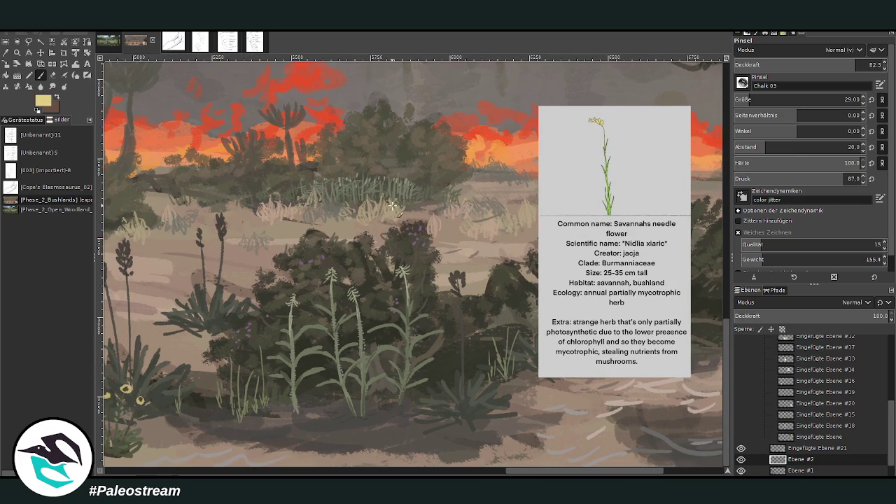
pyautogui.moveTo(259, 356)
pyautogui.mouseDown()
pyautogui.moveTo(256, 340)
pyautogui.moveTo(260, 365)
pyautogui.mouseUp()
# Step: Dot pale yellow flowers on the dark bush and along the grass stems
pyautogui.click(228, 354)
pyautogui.click(490, 334)
pyautogui.click(502, 329)
pyautogui.click(512, 326)
pyautogui.click(522, 328)
pyautogui.moveTo(511, 473); pyautogui.dragTo(238, 473)
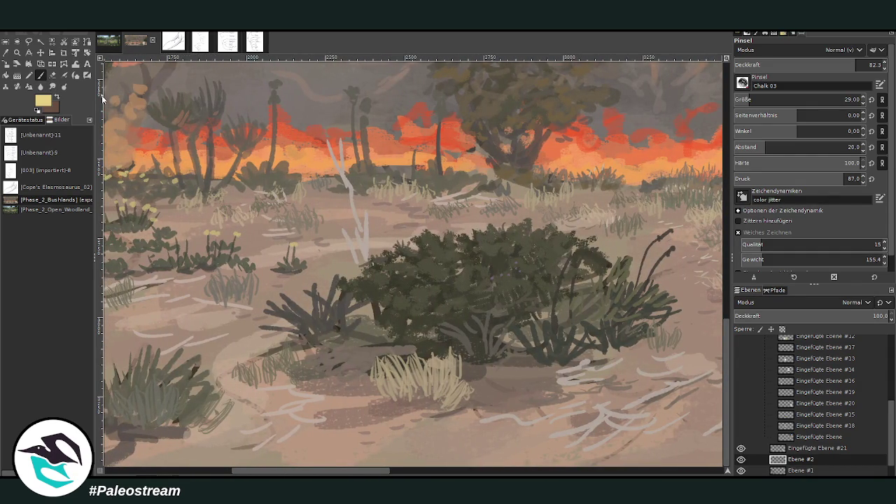
# Step: Paint olive strokes at the bush base and dab more flowers onto the bush
pyautogui.keyDown('ctrl'); pyautogui.click(404, 342); pyautogui.keyUp('ctrl')
pyautogui.moveTo(405, 341)
pyautogui.mouseDown()
pyautogui.moveTo(406, 308)
pyautogui.moveTo(393, 313)
pyautogui.moveTo(425, 312)
pyautogui.moveTo(397, 340)
pyautogui.mouseUp()
pyautogui.moveTo(338, 470); pyautogui.dragTo(321, 469)
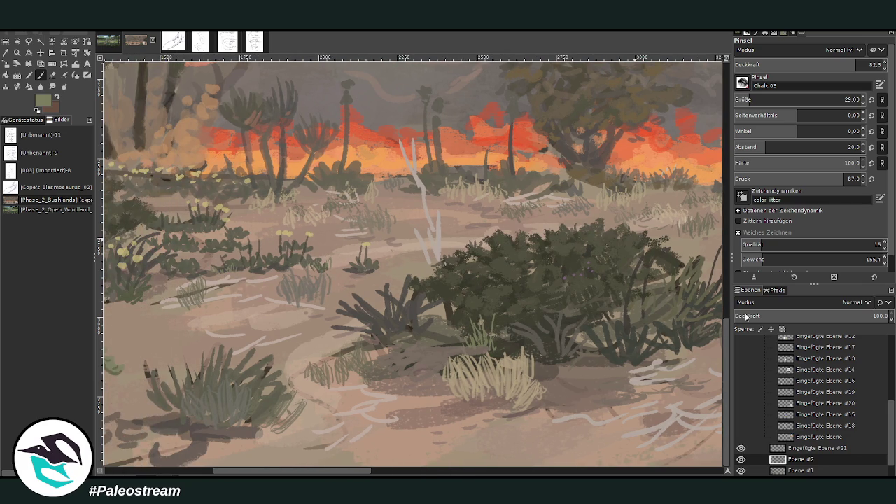
pyautogui.moveTo(480, 313); pyautogui.dragTo(497, 309)
pyautogui.moveTo(221, 470); pyautogui.dragTo(134, 470)
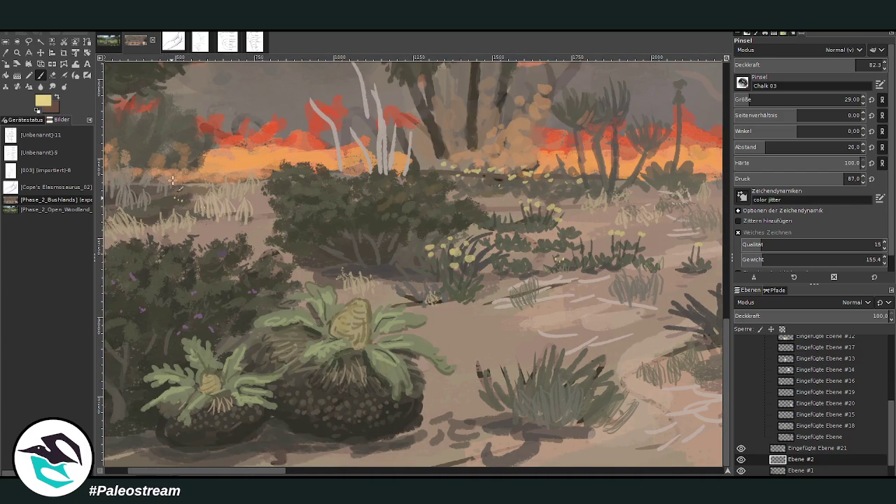
# Step: Lighten the cycad cone with darker khaki strokes at 56.2 opacity
pyautogui.keyDown('ctrl'); pyautogui.click(600, 283); pyautogui.keyUp('ctrl')
pyautogui.hscroll(-5, 238, 203)
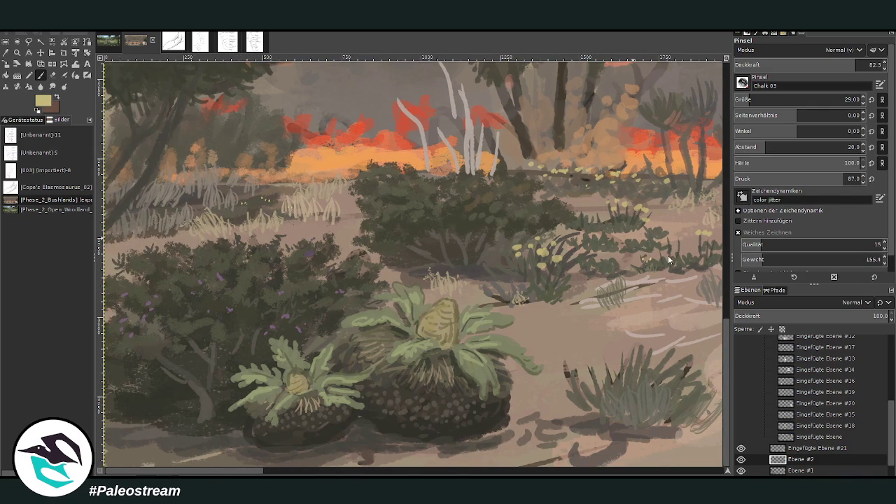
pyautogui.moveTo(855, 65); pyautogui.dragTo(817, 65)
pyautogui.moveTo(426, 317); pyautogui.dragTo(441, 311)
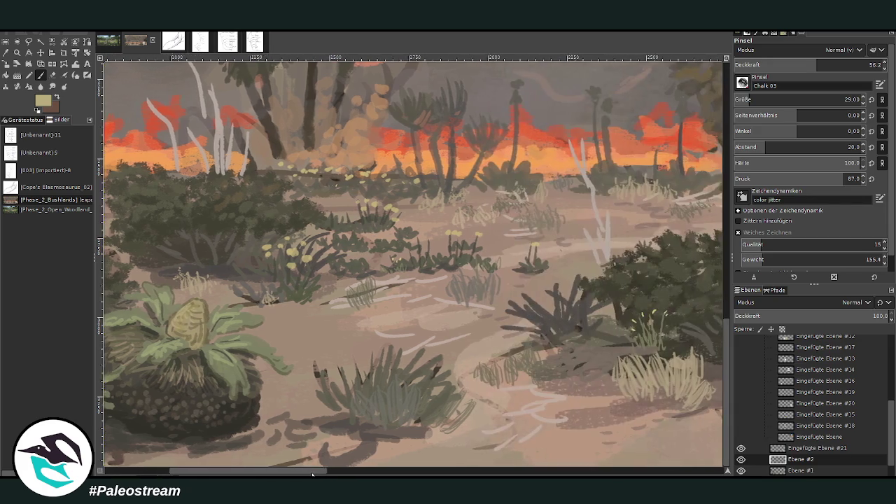
pyautogui.moveTo(248, 473); pyautogui.dragTo(316, 472)
# Step: Sample a light grey from the grass and paint a short stroke across the sandy foreground
pyautogui.keyDown('ctrl'); pyautogui.click(667, 277); pyautogui.keyUp('ctrl')
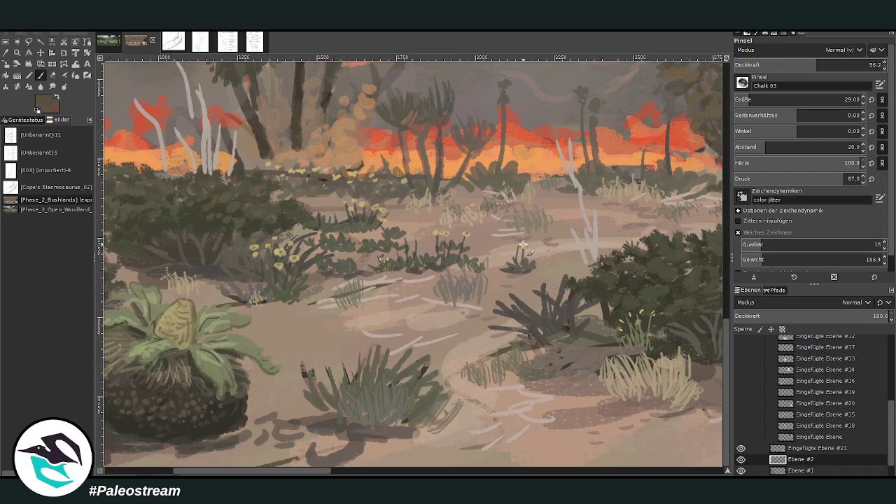
pyautogui.hscroll(10, 354, 420)
pyautogui.hscroll(-6, 353, 368)
pyautogui.hscroll(-4, 354, 368)
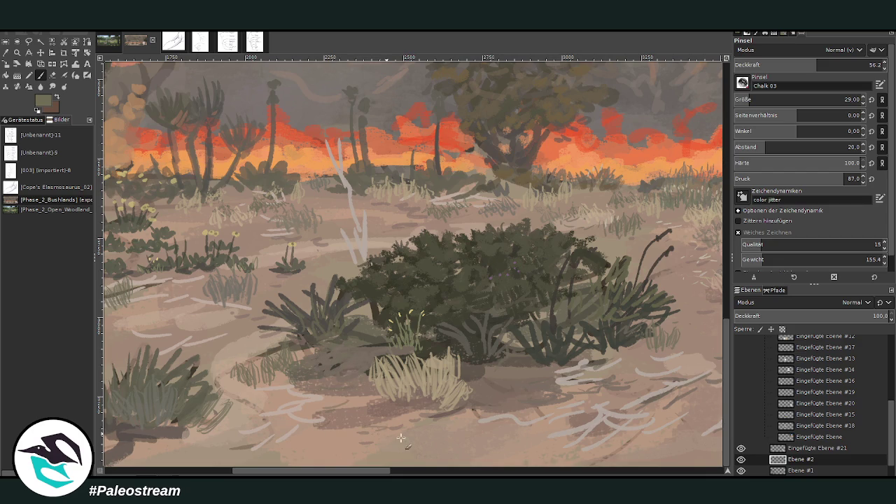
pyautogui.keyDown('ctrl'); pyautogui.click(653, 279); pyautogui.keyUp('ctrl')
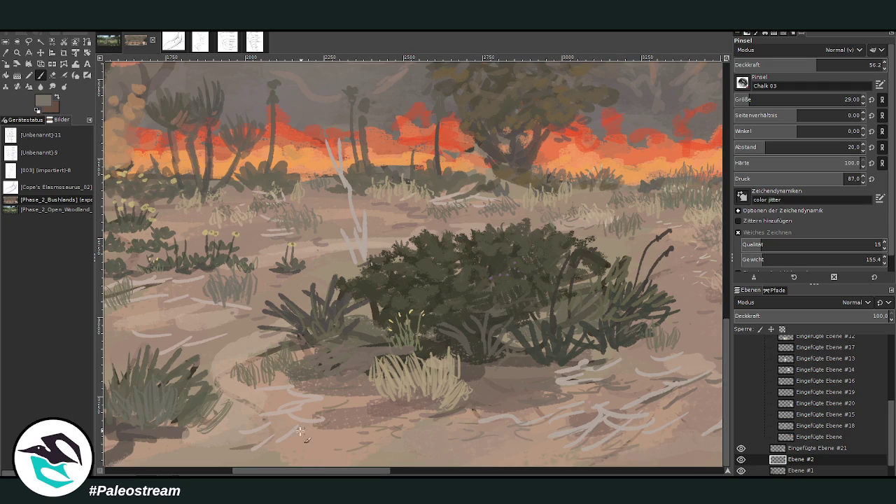
pyautogui.moveTo(255, 421); pyautogui.dragTo(293, 409)
pyautogui.hscroll(5, 420, 470)
pyautogui.hscroll(2, 416, 467)
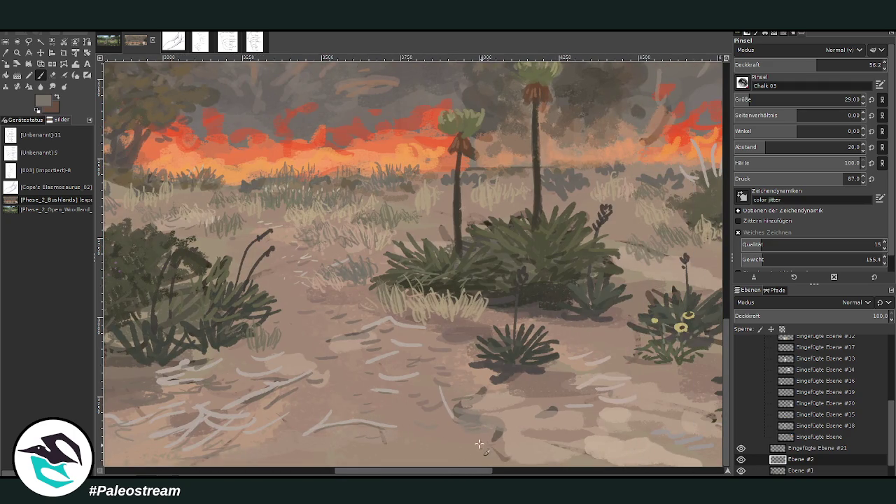
# Step: Sample lighter beige and grey-tan tones from the painting and raise brush opacity to 77.3
pyautogui.hscroll(5, 549, 474)
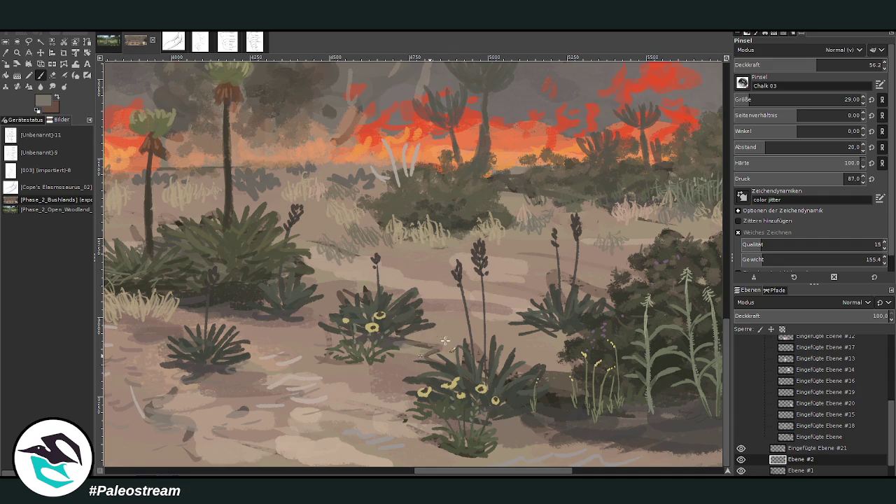
pyautogui.keyDown('ctrl'); pyautogui.click(617, 249); pyautogui.keyUp('ctrl')
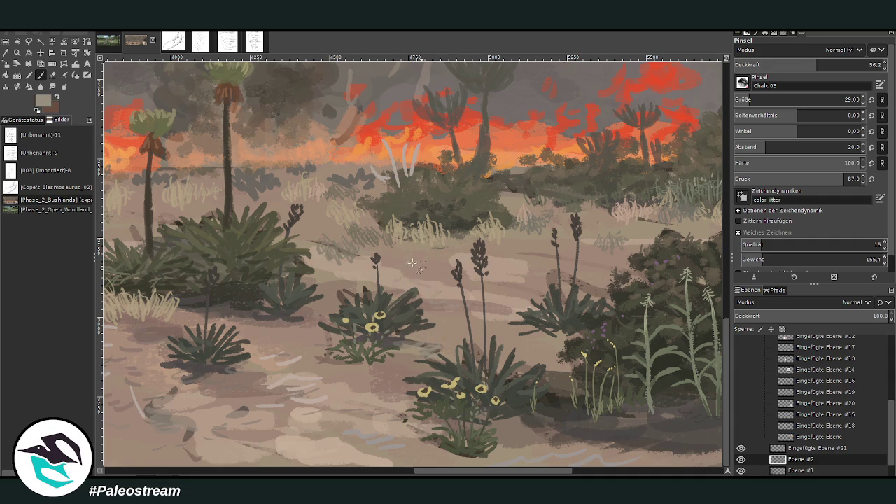
pyautogui.keyDown('ctrl'); pyautogui.click(667, 261); pyautogui.keyUp('ctrl')
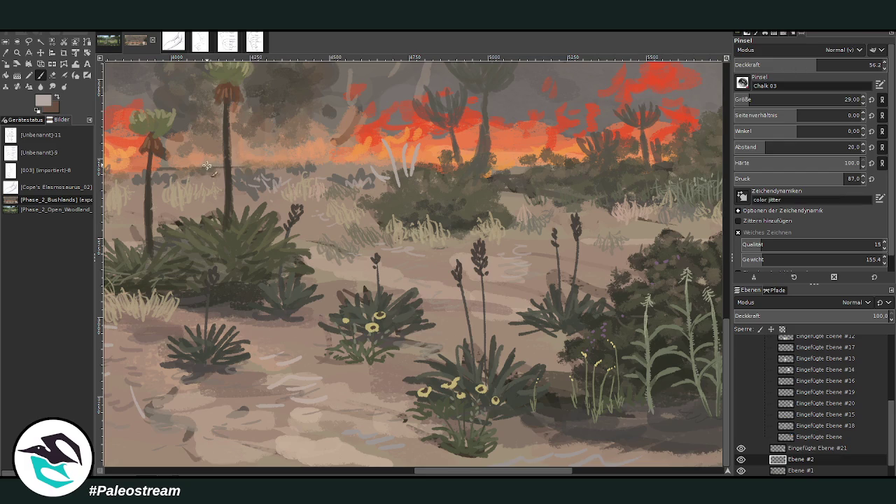
pyautogui.keyDown('ctrl'); pyautogui.click(658, 270); pyautogui.keyUp('ctrl')
pyautogui.moveTo(815, 64); pyautogui.dragTo(833, 64)
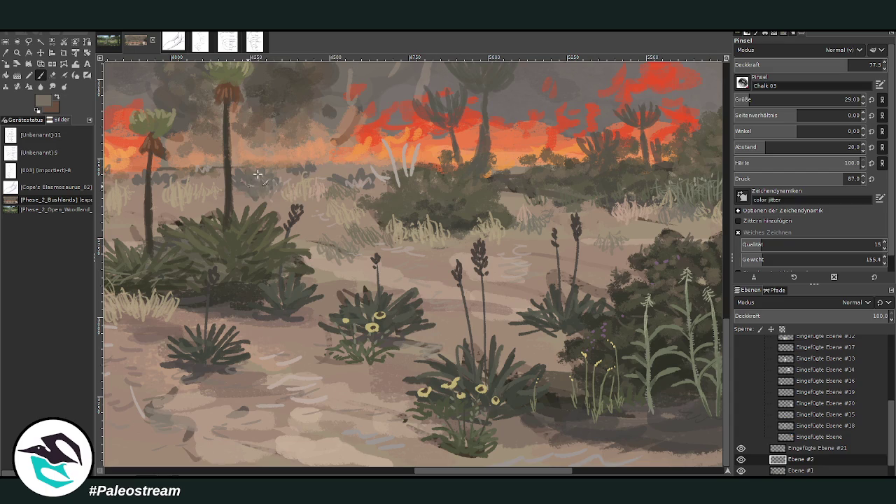
pyautogui.keyDown('ctrl'); pyautogui.click(662, 280); pyautogui.keyUp('ctrl')
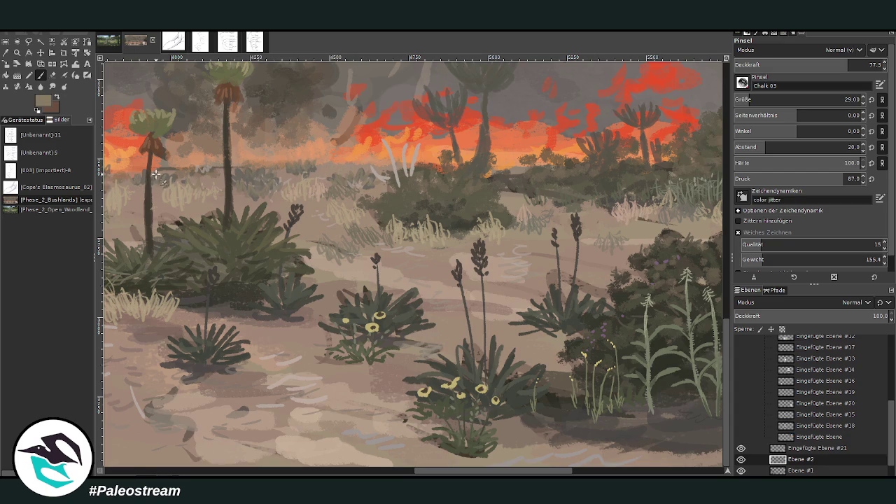
# Step: Zoom out to view the whole painting with its fire line and plant card
pyautogui.scroll(-3, 171, 183)
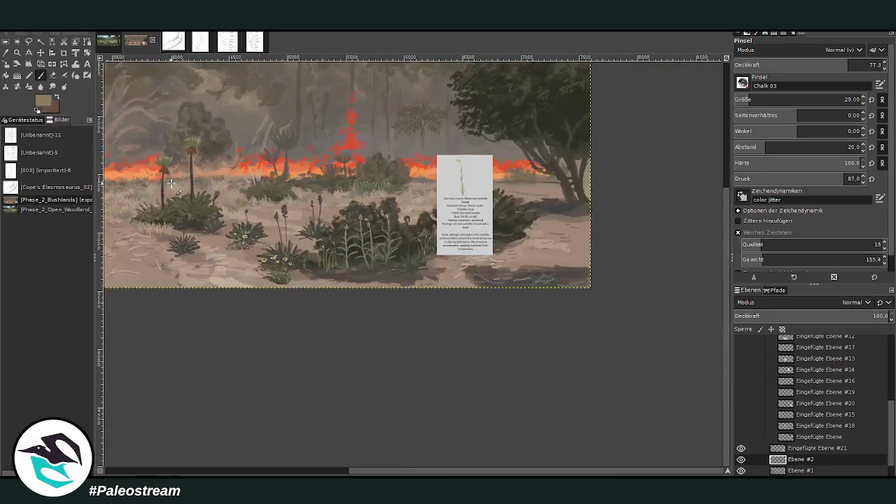
pyautogui.scroll(-2, 171, 183)
pyautogui.scroll(-2, 170, 184)
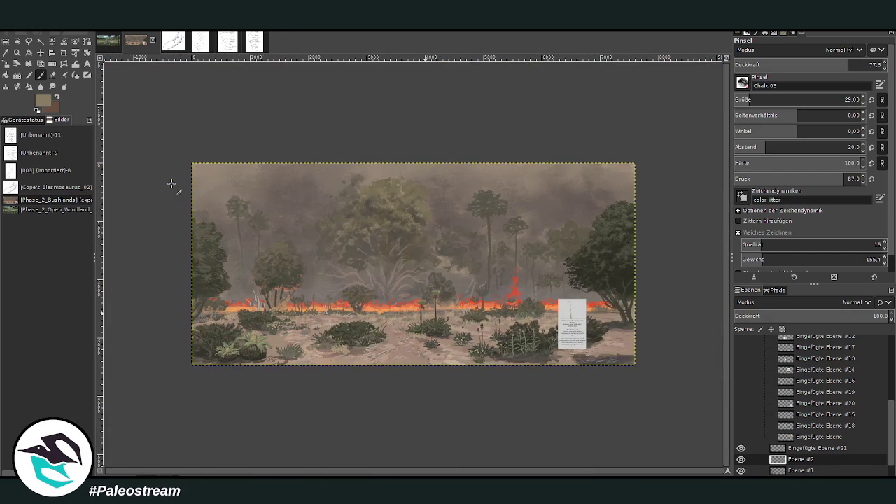
pyautogui.click(17, 52)
pyautogui.moveTo(294, 143); pyautogui.dragTo(369, 196)
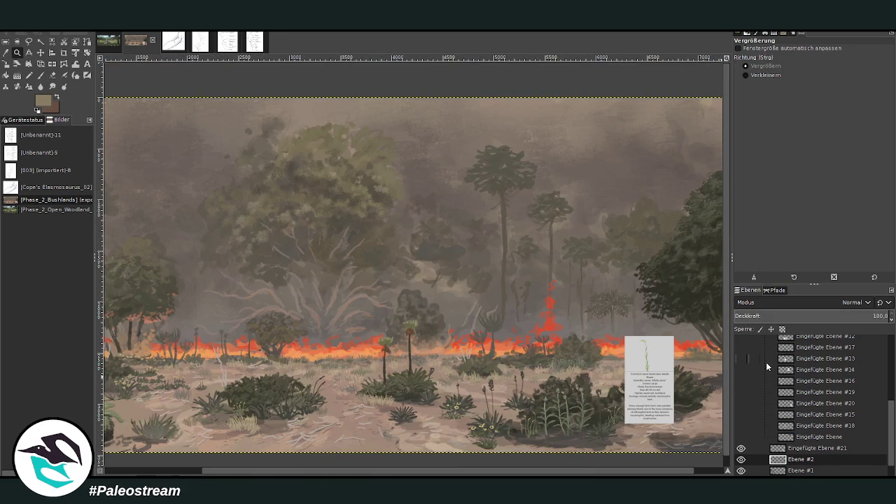
pyautogui.press('-')
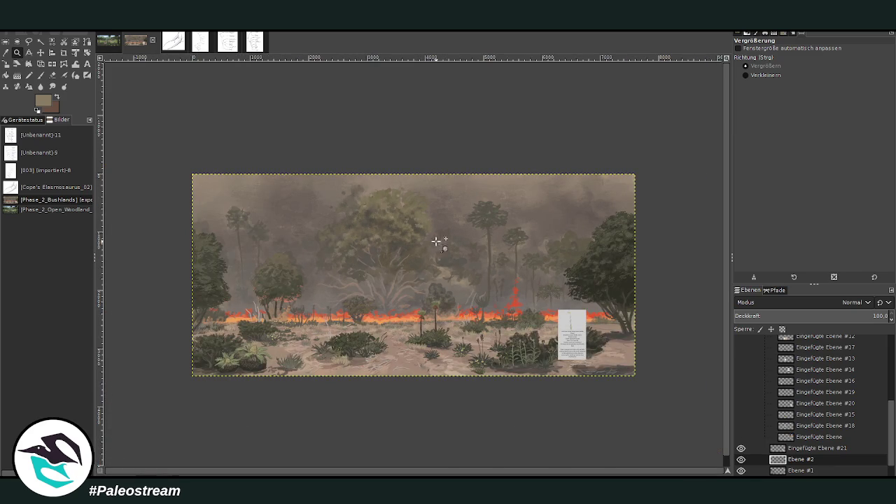
# Step: Zoom in on the fire area, select Fossil_Butte.png and sample a grey with the Color Picker
pyautogui.moveTo(434, 251); pyautogui.dragTo(529, 349)
pyautogui.moveTo(334, 134); pyautogui.dragTo(504, 357)
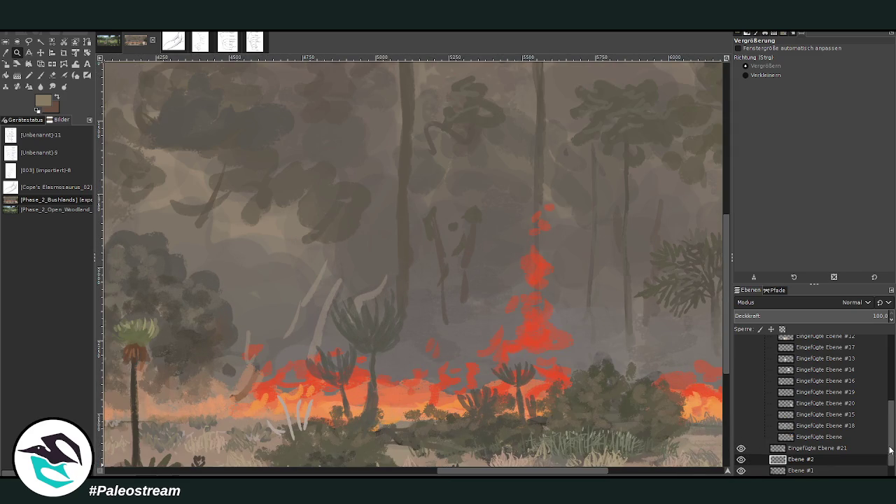
pyautogui.scroll(-1, 797, 466)
pyautogui.click(797, 471)
pyautogui.press('o')
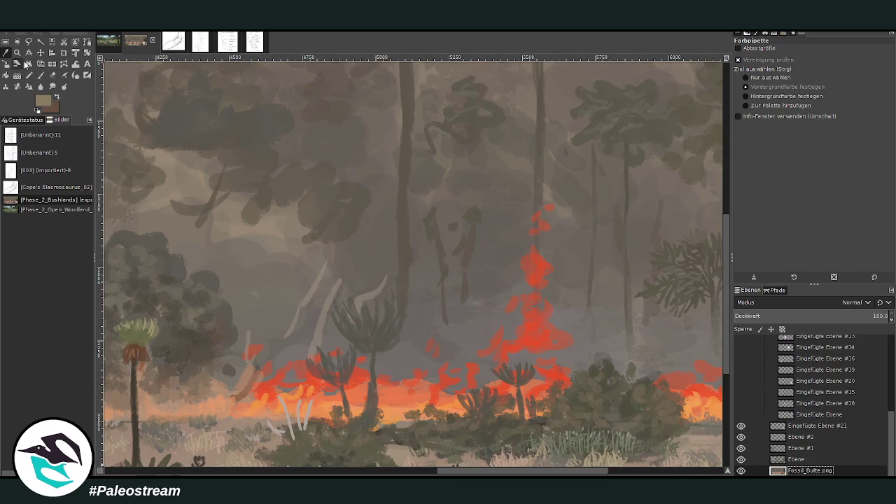
pyautogui.click(425, 318)
# Step: Switch to the Paintbrush on layer Ebene with opacity 34.7
pyautogui.click(41, 75)
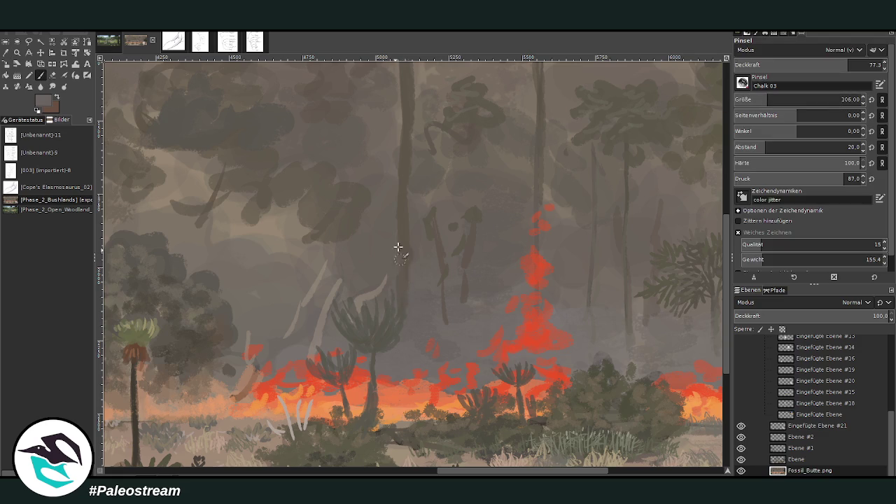
pyautogui.click(797, 459)
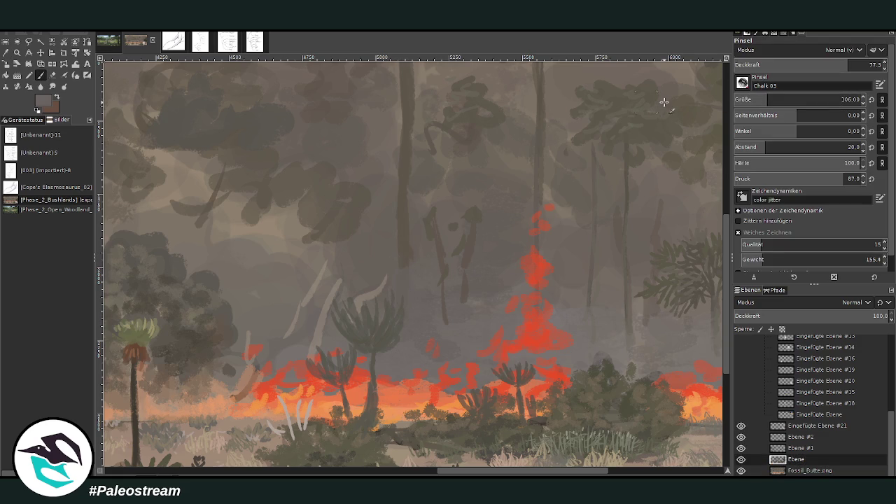
pyautogui.click(785, 65)
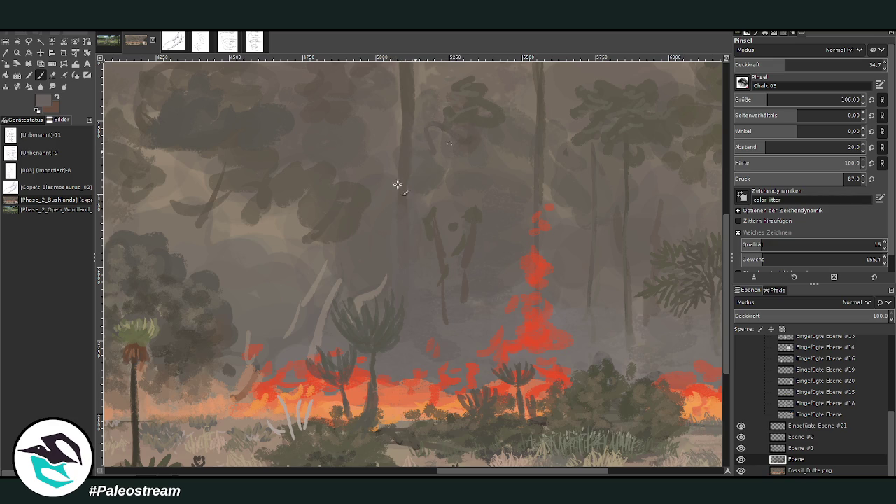
pyautogui.scroll(-2, 251, 241)
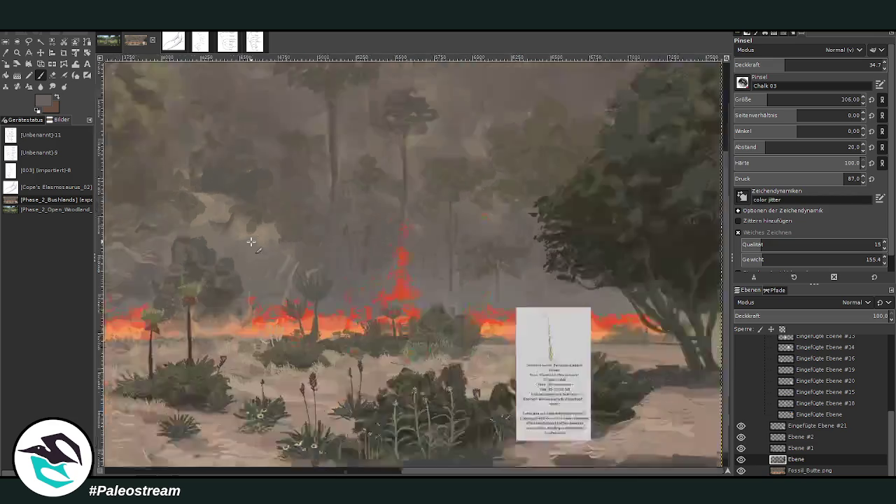
pyautogui.scroll(-2, 250, 242)
pyautogui.scroll(-1, 250, 241)
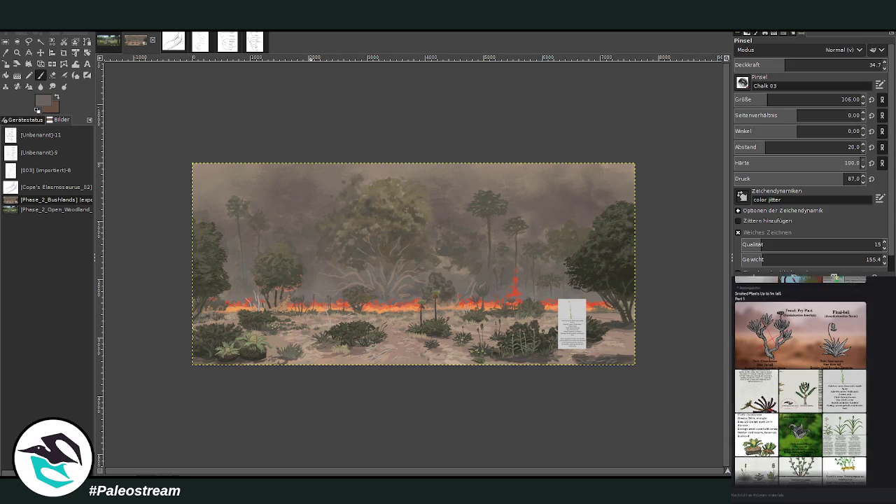
# Step: Browse the Desert Plants, blue-green and Christmas-tree bush reference cards in the gallery
pyautogui.click(859, 413)
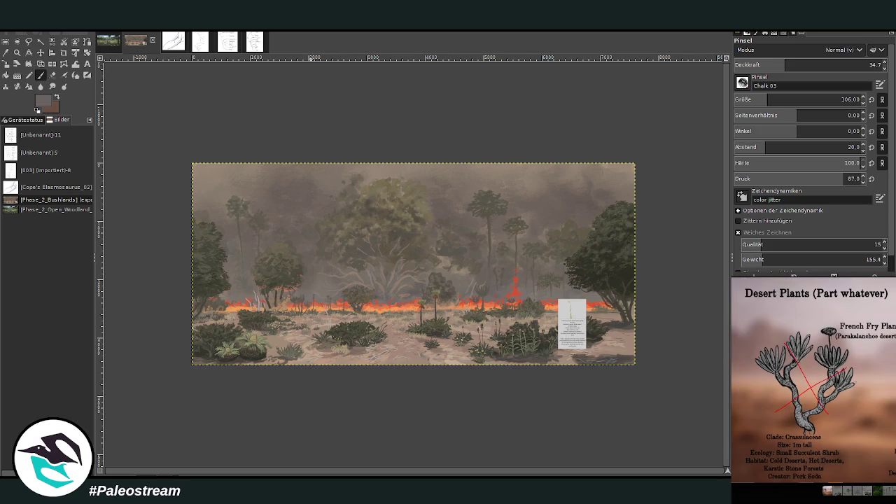
pyautogui.press('Escape')
pyautogui.scroll(2, 812, 378)
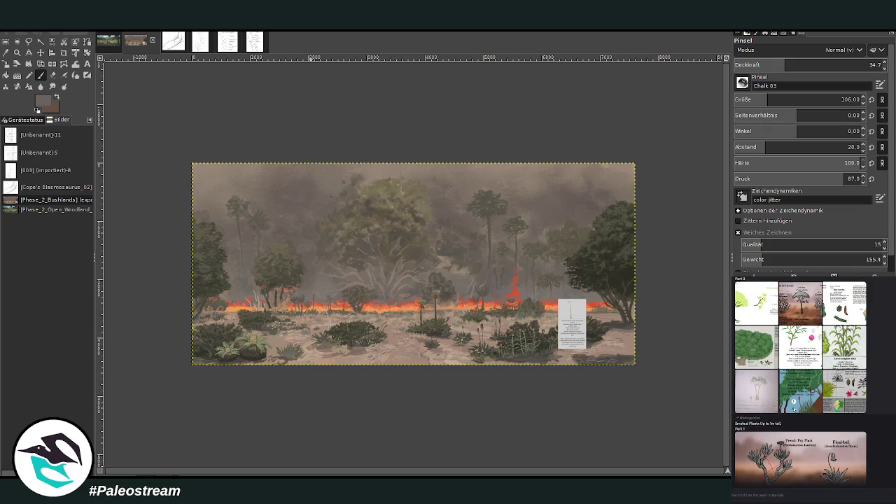
pyautogui.click(793, 409)
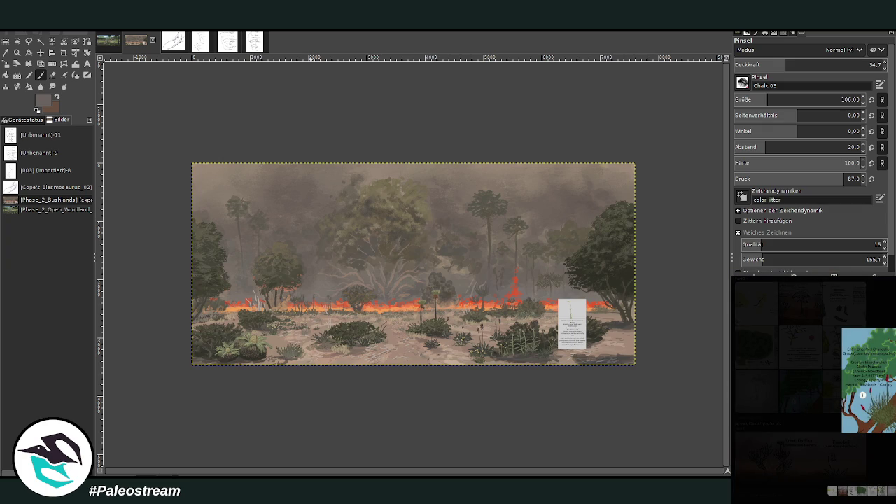
pyautogui.scroll(1, 801, 380)
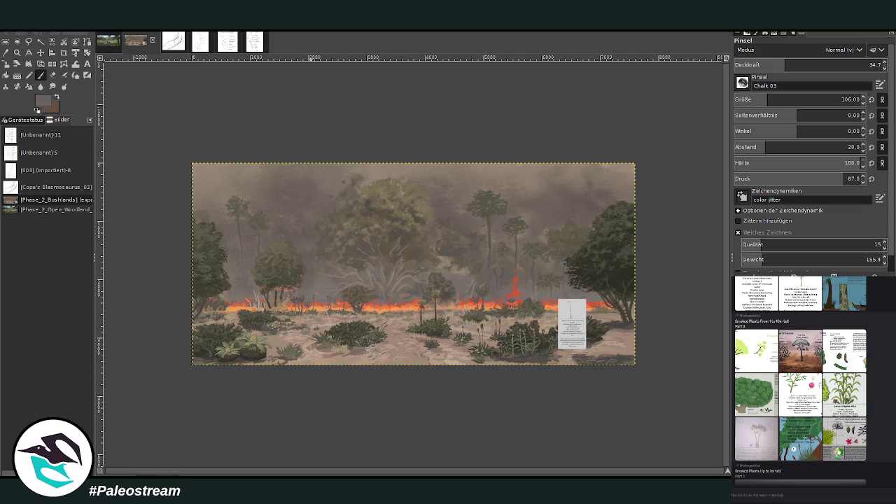
pyautogui.scroll(1, 793, 420)
pyautogui.scroll(3, 845, 385)
pyautogui.scroll(2, 848, 387)
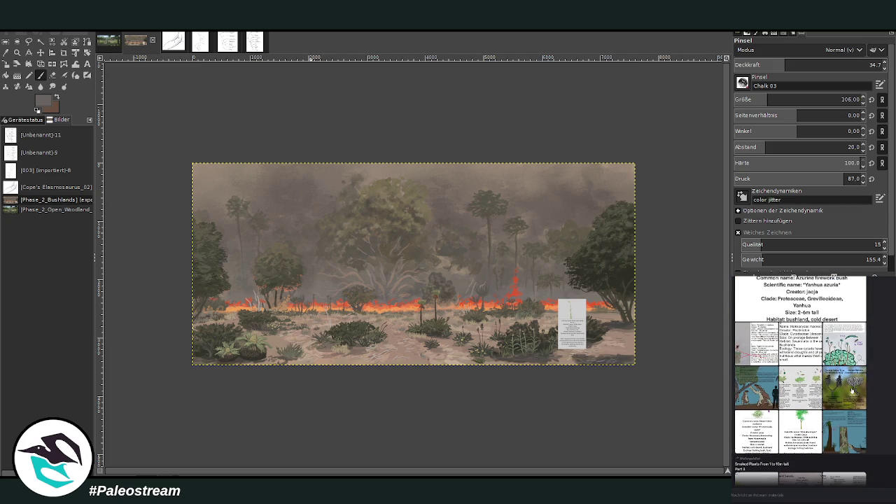
pyautogui.click(756, 430)
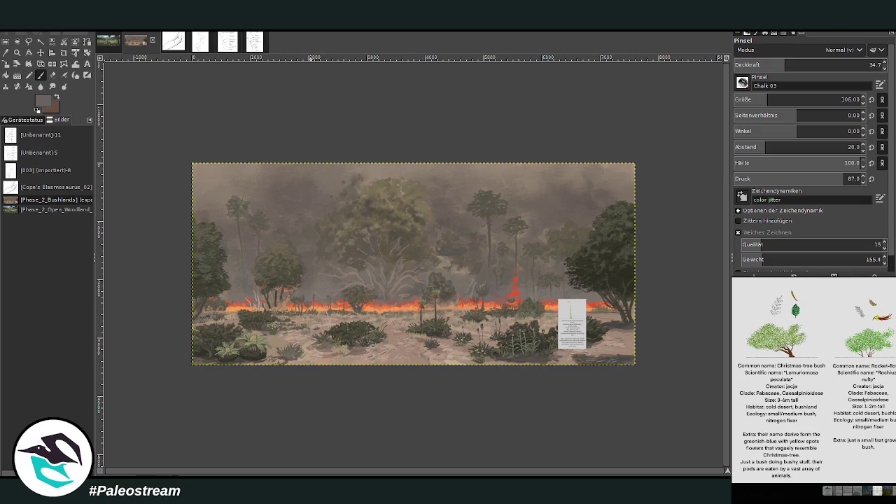
pyautogui.click(823, 429)
pyautogui.scroll(2, 823, 429)
pyautogui.scroll(1, 823, 429)
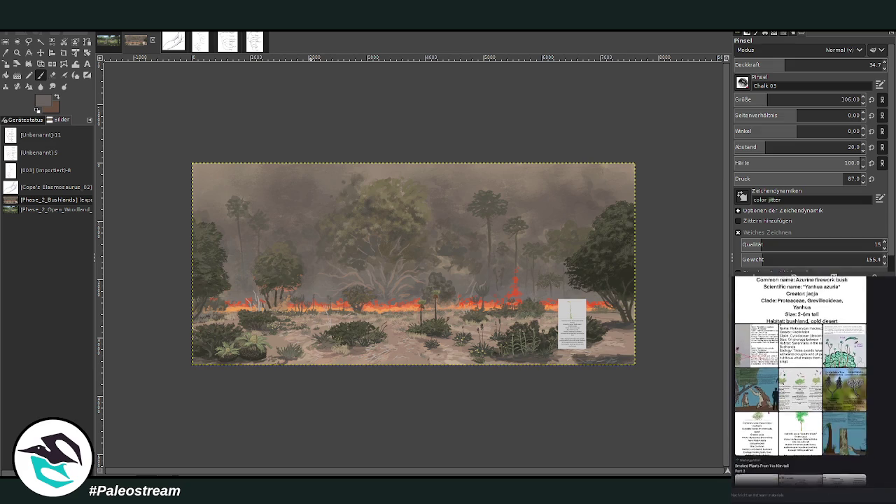
# Step: Check the onion card, enlarge the plant-and-marsupial card and switch to the Move tool
pyautogui.click(843, 378)
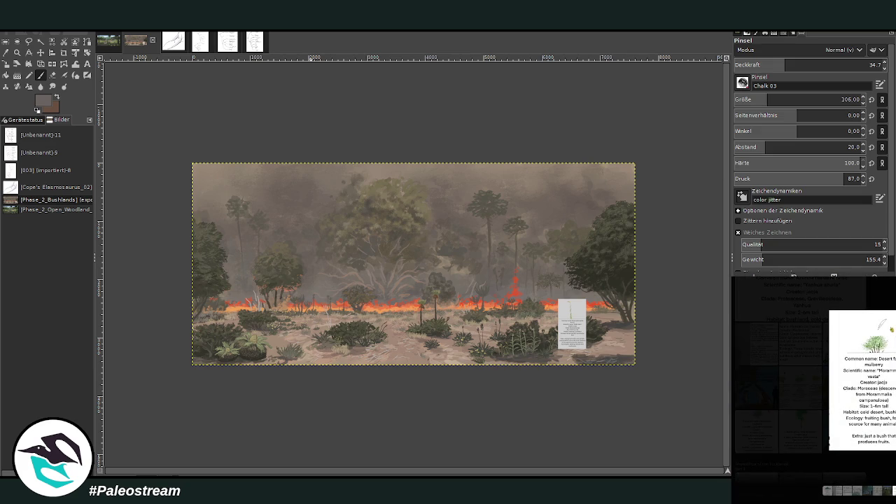
pyautogui.click(843, 379)
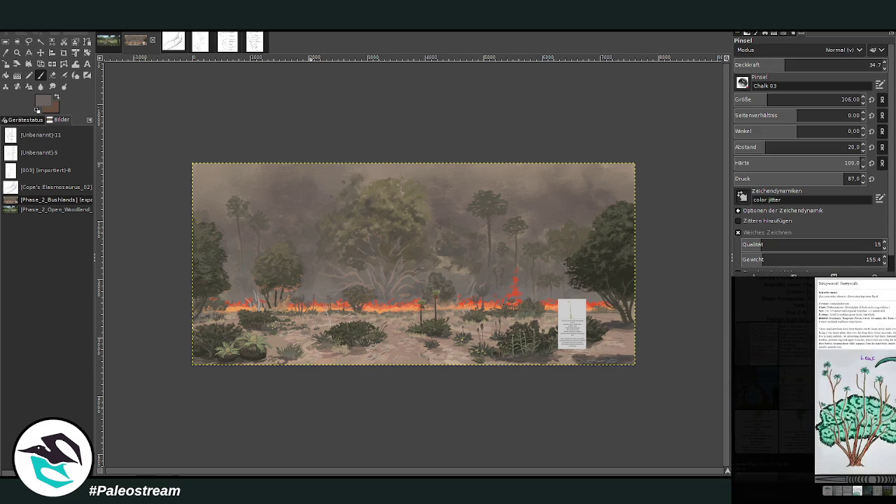
pyautogui.scroll(-2, 800, 378)
pyautogui.scroll(-2, 800, 378)
pyautogui.scroll(-2, 800, 380)
pyautogui.scroll(-2, 800, 380)
pyautogui.click(800, 354)
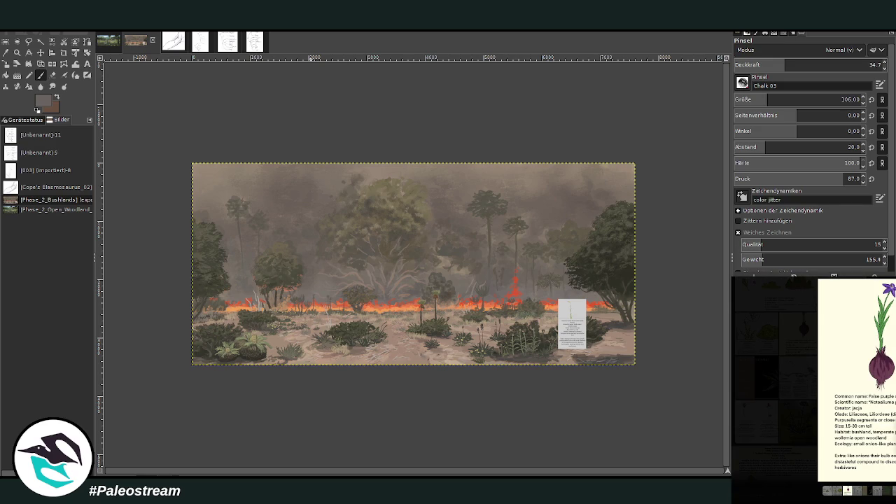
pyautogui.press('Escape')
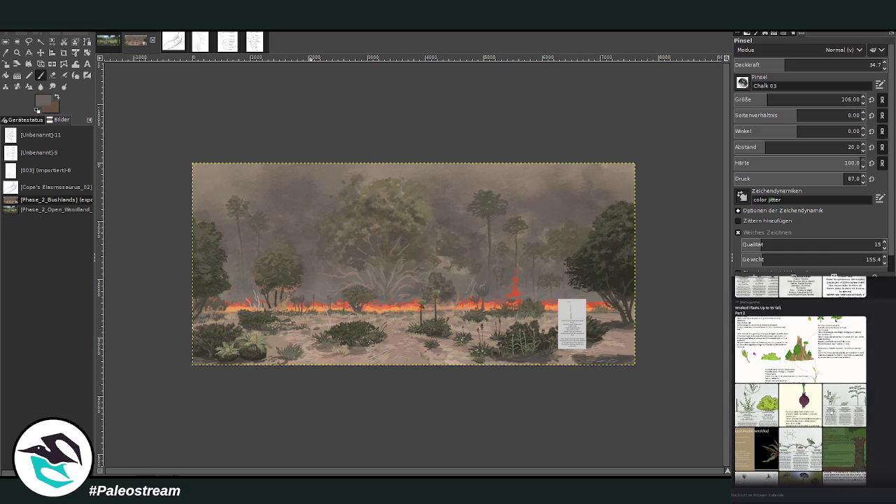
pyautogui.click(756, 465)
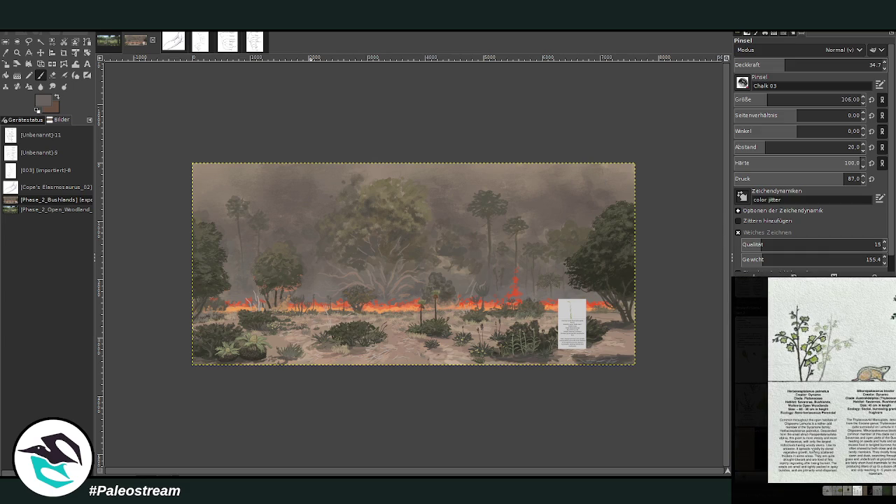
pyautogui.press('m')
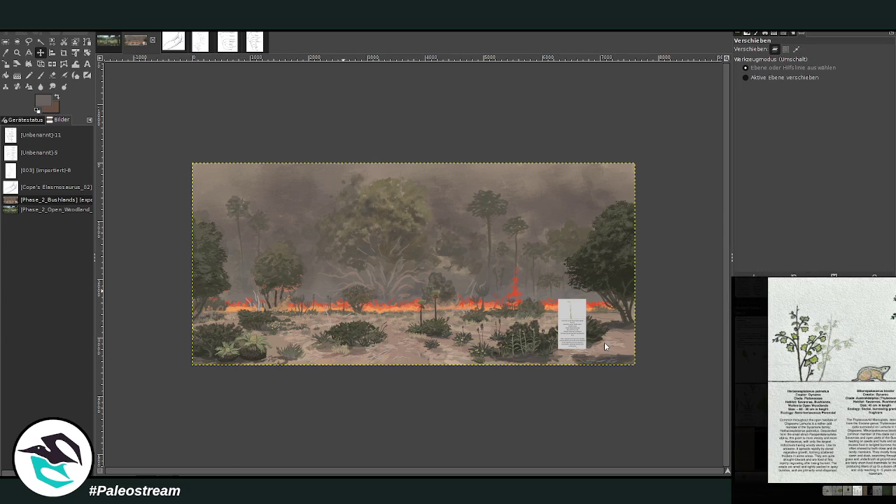
# Step: Paste a plant card onto the canvas, then browse the Discord reference cards
pyautogui.hotkey('ctrl', 'v')
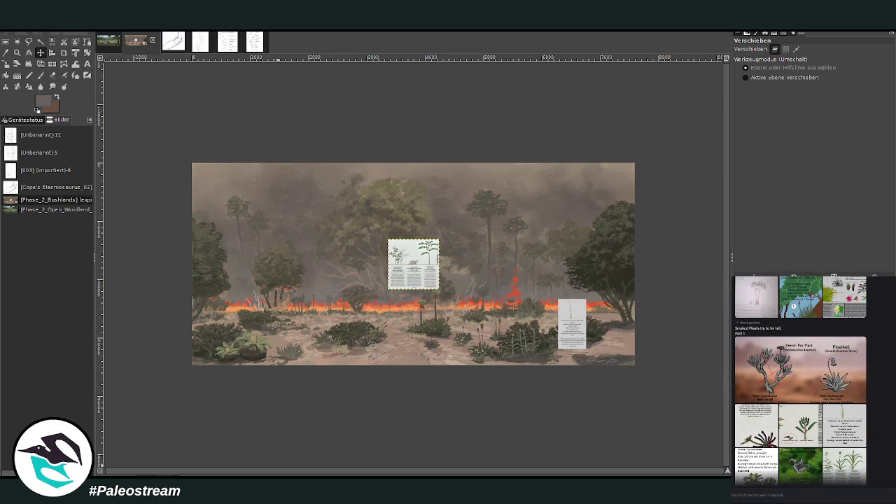
pyautogui.click(804, 423)
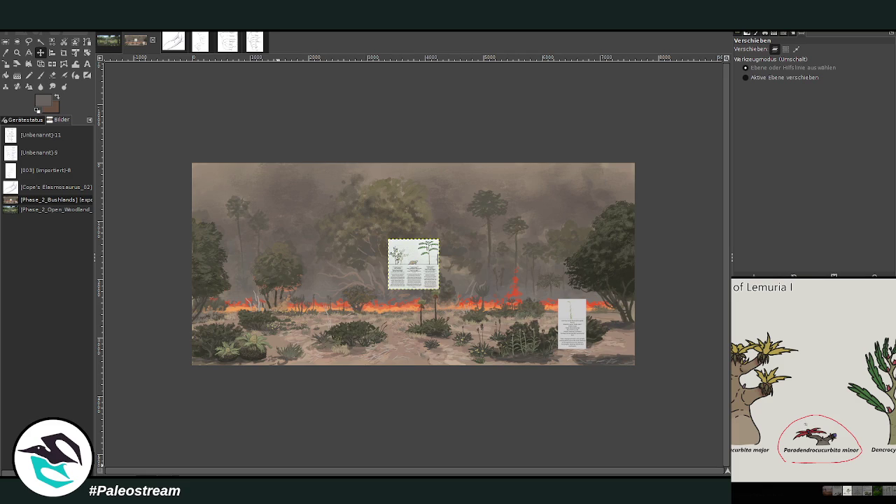
pyautogui.press('Escape')
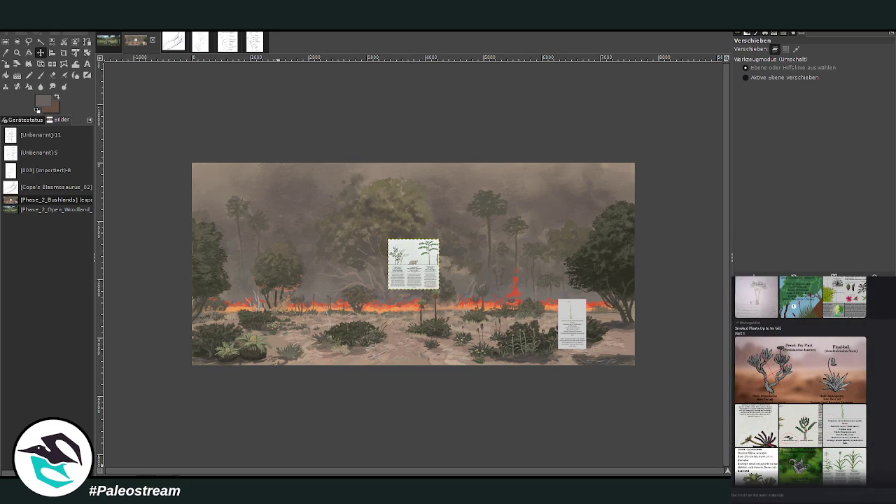
pyautogui.scroll(-1, 800, 381)
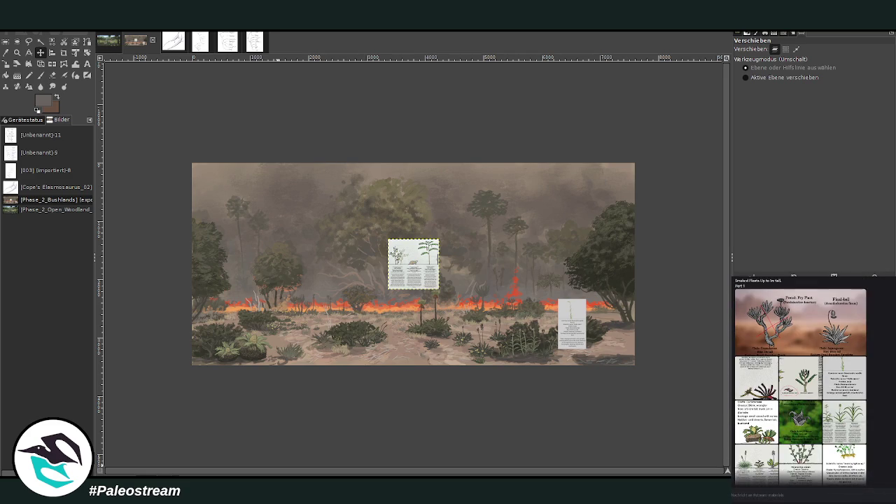
pyautogui.scroll(-5, 794, 278)
pyautogui.scroll(-5, 793, 279)
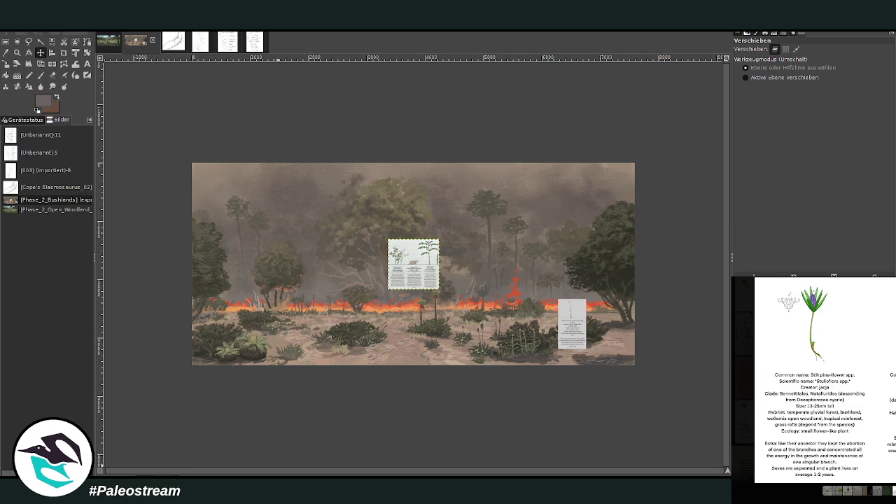
pyautogui.click(892, 422)
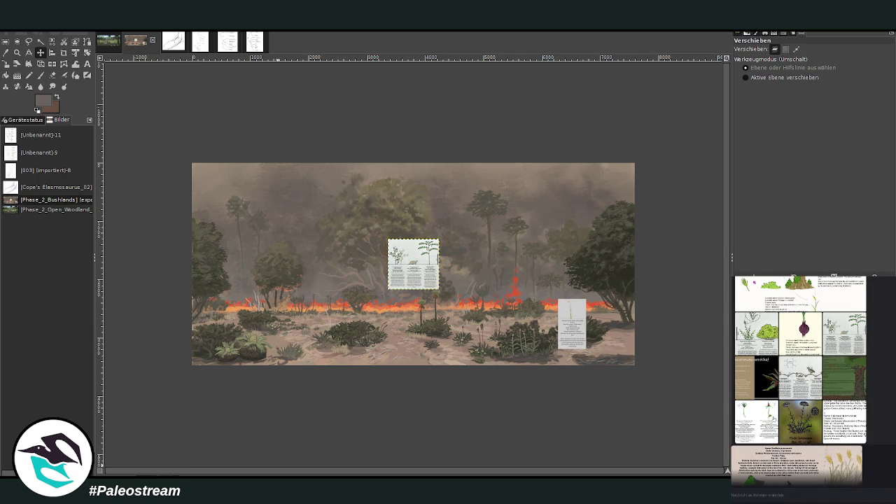
# Step: Copy the Paradendrocucurbita minor image from Discord and paste it onto the painting
pyautogui.scroll(3, 800, 380)
pyautogui.scroll(2, 800, 380)
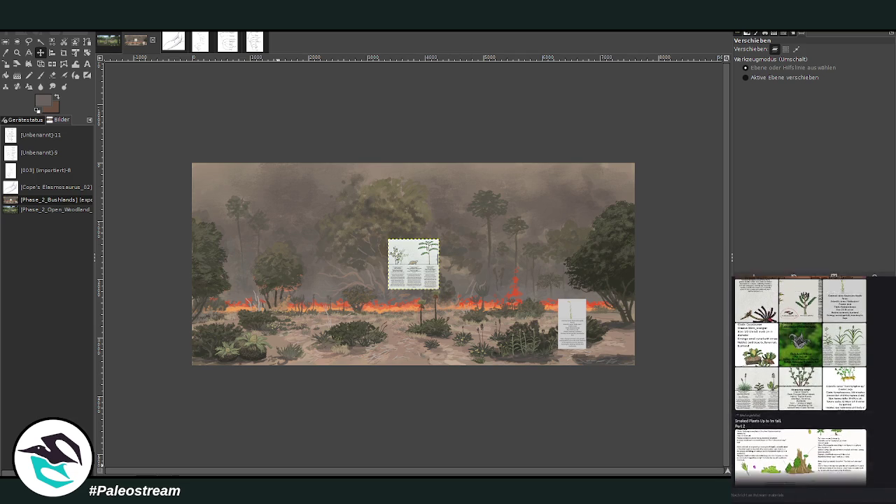
pyautogui.scroll(2, 800, 379)
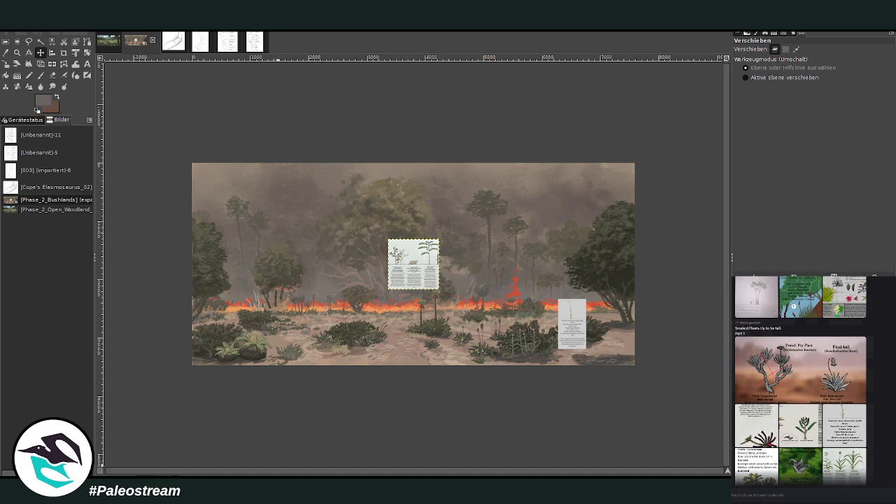
pyautogui.scroll(1, 800, 379)
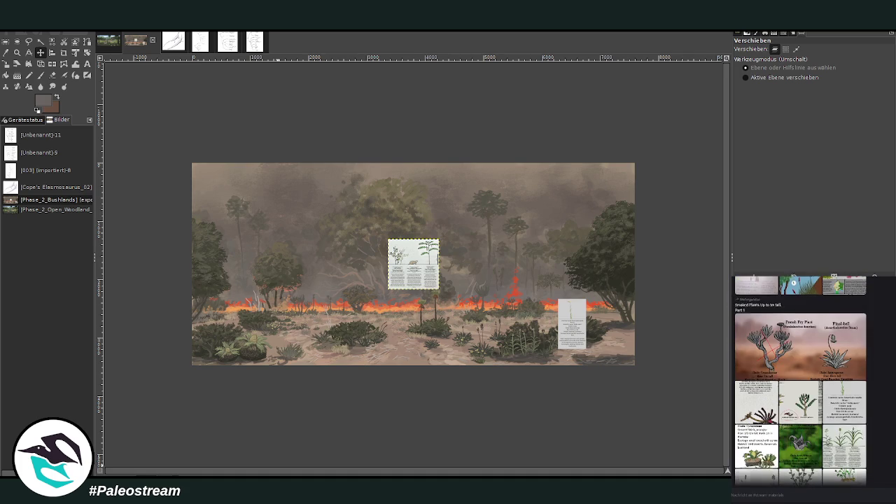
pyautogui.click(794, 415)
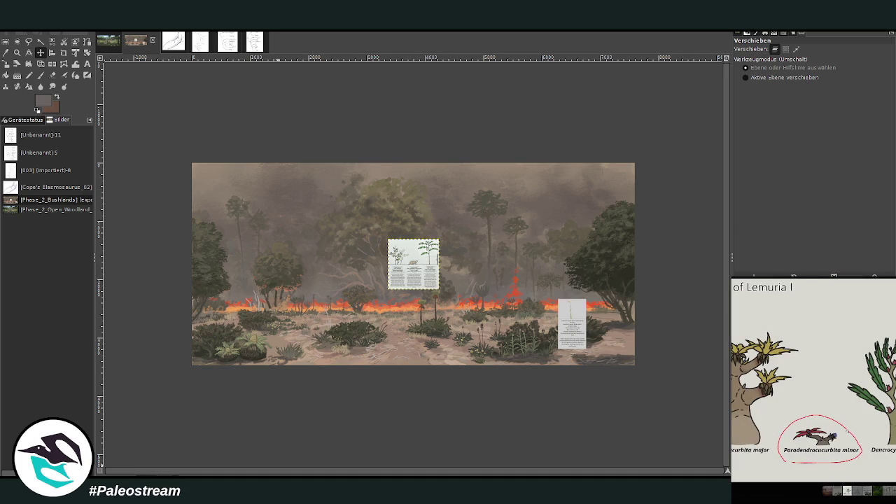
pyautogui.rightClick(848, 430)
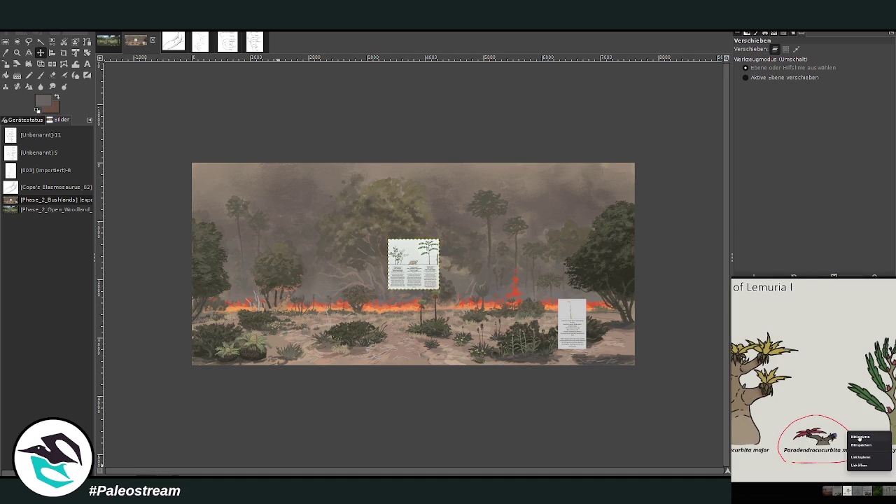
pyautogui.click(859, 437)
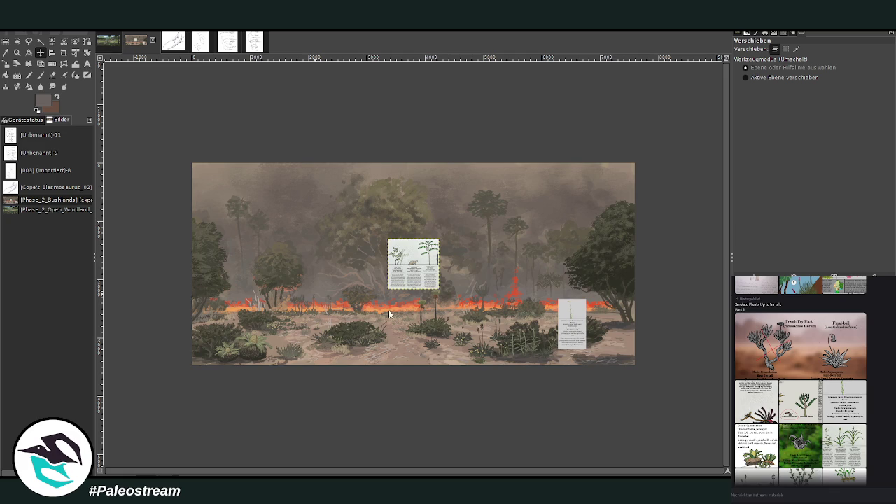
pyautogui.hotkey('ctrl', 'v')
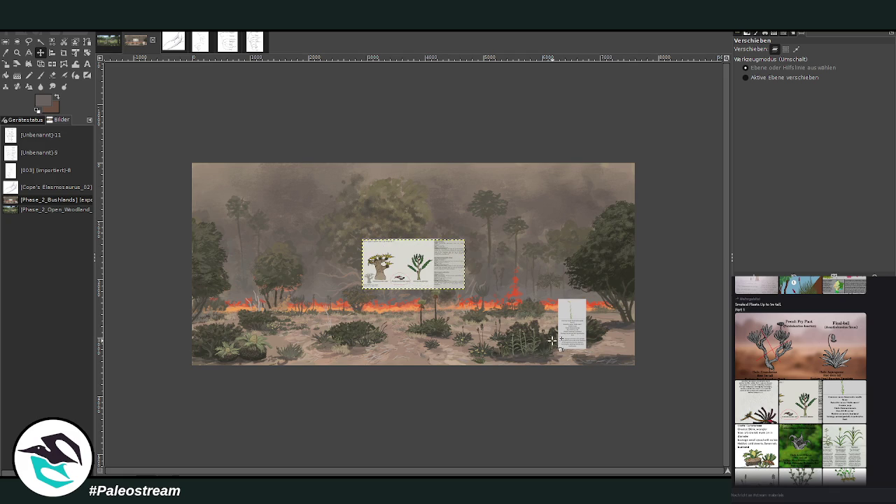
# Step: Zoom in and crop the pasted sheet to the circled Paradendrocucurbita minor
pyautogui.click(17, 53)
pyautogui.moveTo(371, 259); pyautogui.dragTo(463, 296)
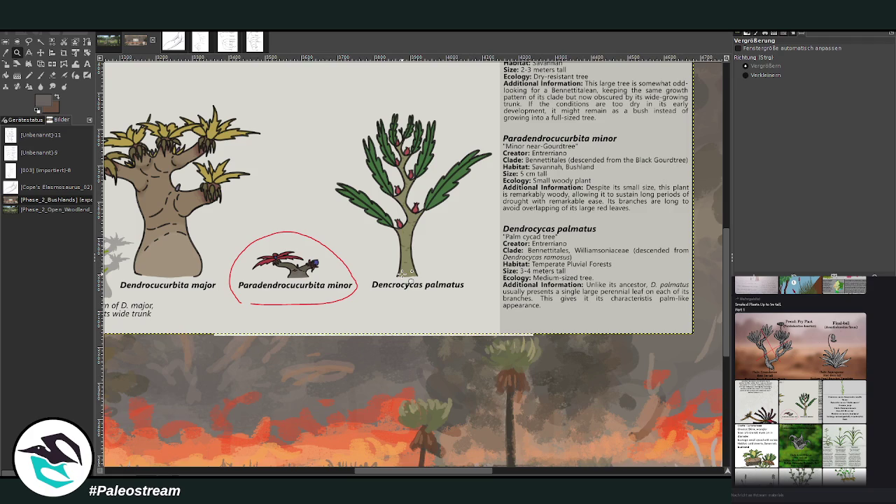
pyautogui.click(64, 53)
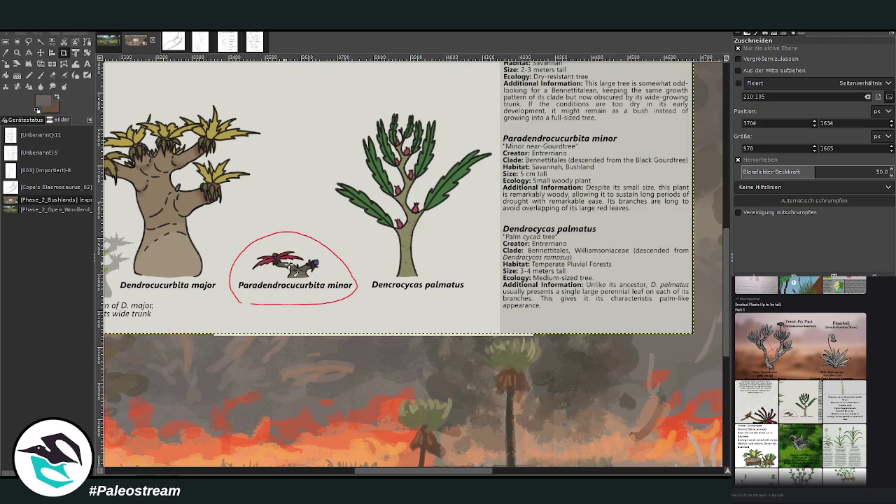
pyautogui.moveTo(216, 213); pyautogui.dragTo(363, 325)
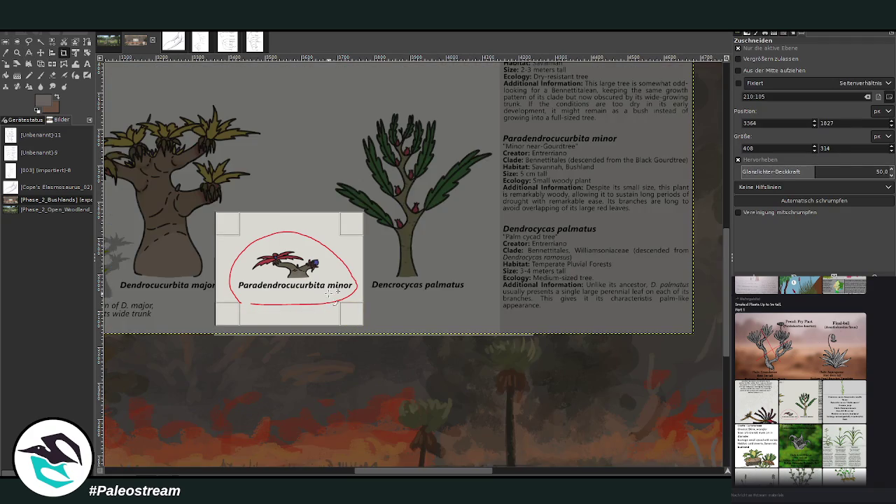
pyautogui.click(321, 282)
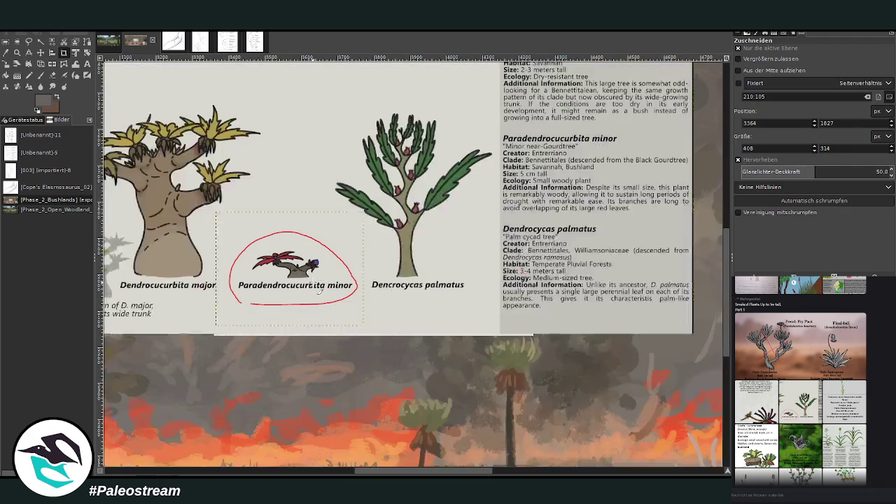
# Step: Drag the cropped card down into the foreground beside the dense dark shrub
pyautogui.click(41, 53)
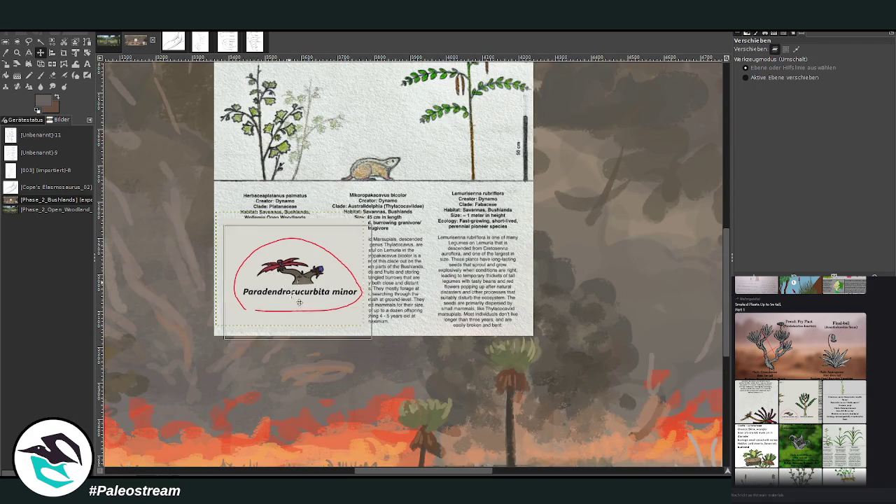
pyautogui.moveTo(294, 273); pyautogui.dragTo(322, 368)
pyautogui.scroll(-10, 326, 280)
pyautogui.scroll(3, 326, 193)
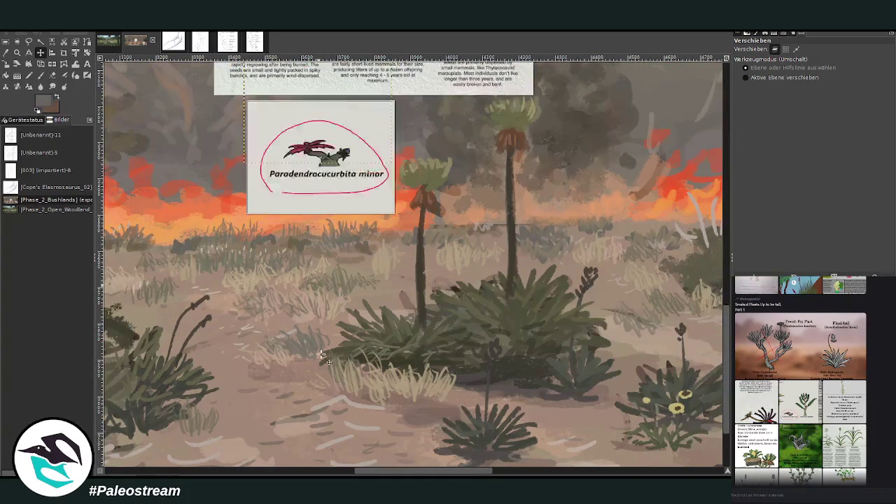
pyautogui.moveTo(327, 193); pyautogui.dragTo(343, 420)
pyautogui.scroll(-3, 317, 366)
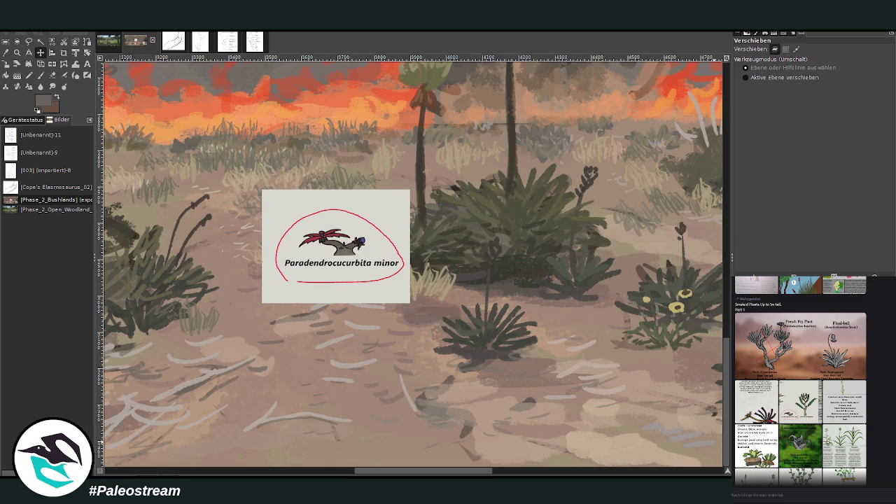
pyautogui.press('p')
pyautogui.hscroll(-5, 329, 420)
pyautogui.hscroll(-5, 291, 443)
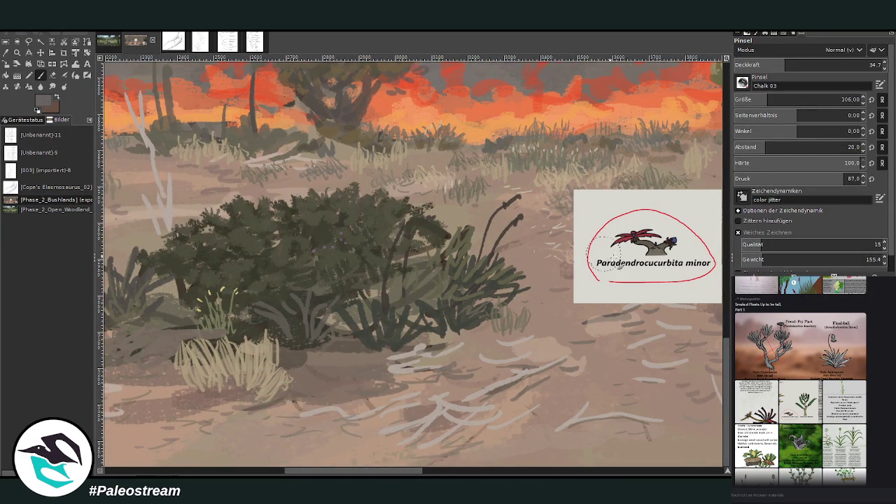
# Step: At brush size 87 and opacity 69.7, paint dark shadow strokes on the ground near the log
pyautogui.click(841, 99)
pyautogui.moveTo(800, 65); pyautogui.dragTo(818, 64)
pyautogui.click(791, 99)
pyautogui.moveTo(324, 471); pyautogui.dragTo(334, 472)
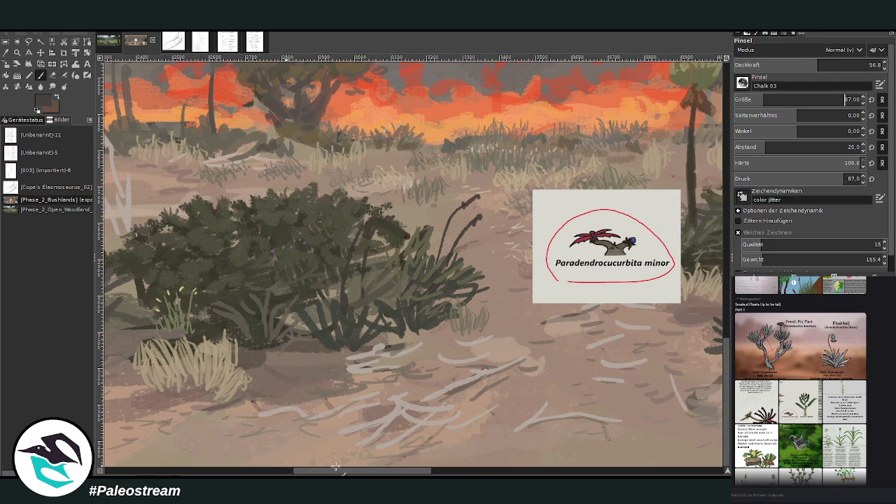
pyautogui.click(265, 388)
pyautogui.click(837, 63)
pyautogui.moveTo(275, 387)
pyautogui.mouseDown()
pyautogui.moveTo(260, 390)
pyautogui.moveTo(289, 373)
pyautogui.moveTo(265, 371)
pyautogui.moveTo(294, 371)
pyautogui.moveTo(329, 396)
pyautogui.moveTo(340, 381)
pyautogui.moveTo(294, 380)
pyautogui.moveTo(297, 396)
pyautogui.moveTo(270, 381)
pyautogui.moveTo(282, 419)
pyautogui.moveTo(274, 400)
pyautogui.moveTo(336, 398)
pyautogui.moveTo(343, 406)
pyautogui.moveTo(354, 397)
pyautogui.mouseUp()
pyautogui.moveTo(292, 368); pyautogui.dragTo(326, 357)
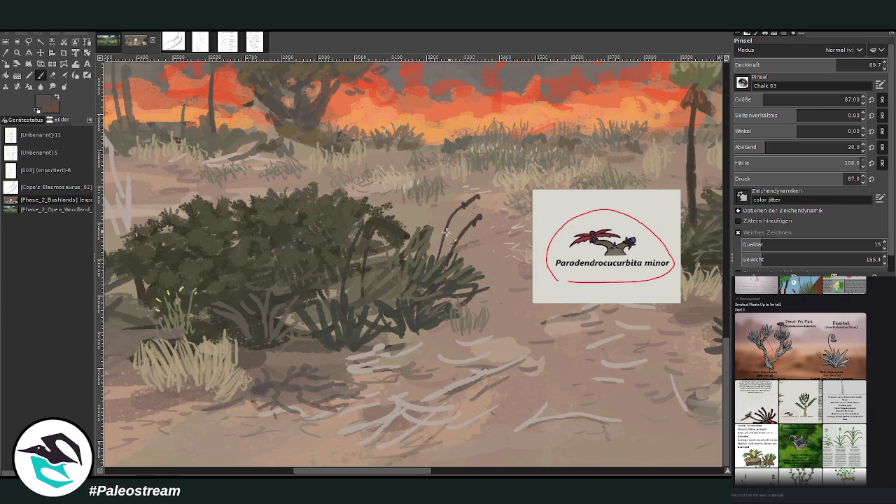
pyautogui.moveTo(293, 472); pyautogui.dragTo(265, 471)
pyautogui.moveTo(259, 362)
pyautogui.mouseDown()
pyautogui.moveTo(230, 388)
pyautogui.moveTo(219, 359)
pyautogui.mouseUp()
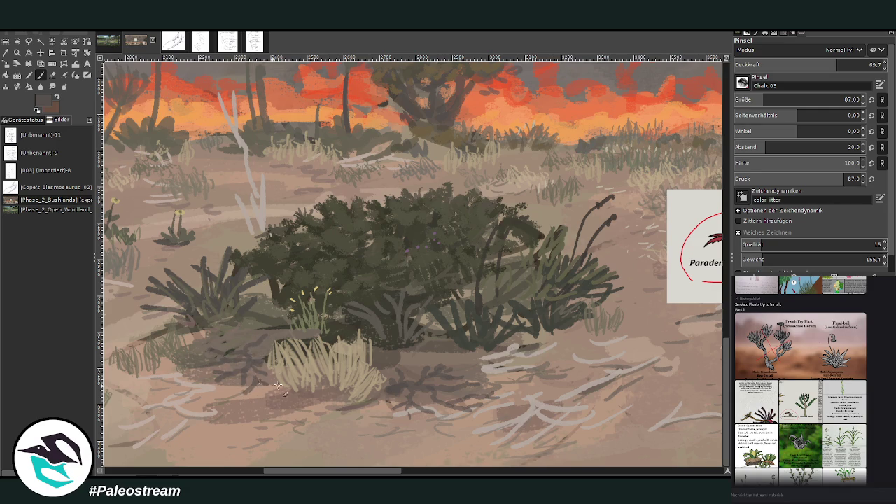
# Step: With a sampled reddish brown at size 40 and opacity 88.6, paint four small red star-shaped succulents
pyautogui.keyDown('ctrl'); pyautogui.click(663, 274); pyautogui.keyUp('ctrl')
pyautogui.click(860, 64)
pyautogui.click(740, 100)
pyautogui.moveTo(292, 474); pyautogui.dragTo(332, 474)
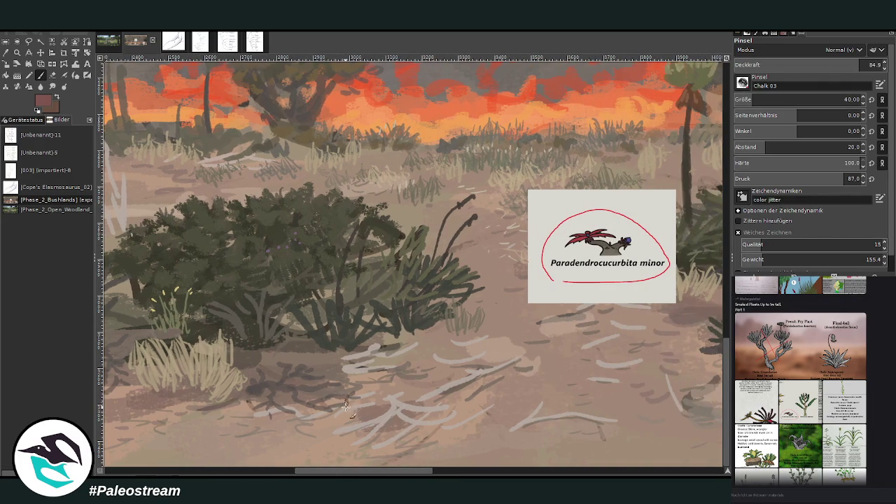
pyautogui.click(863, 65)
pyautogui.moveTo(341, 391)
pyautogui.mouseDown()
pyautogui.moveTo(350, 400)
pyautogui.moveTo(335, 414)
pyautogui.mouseUp()
pyautogui.moveTo(340, 377); pyautogui.dragTo(352, 392)
pyautogui.moveTo(297, 359); pyautogui.dragTo(312, 371)
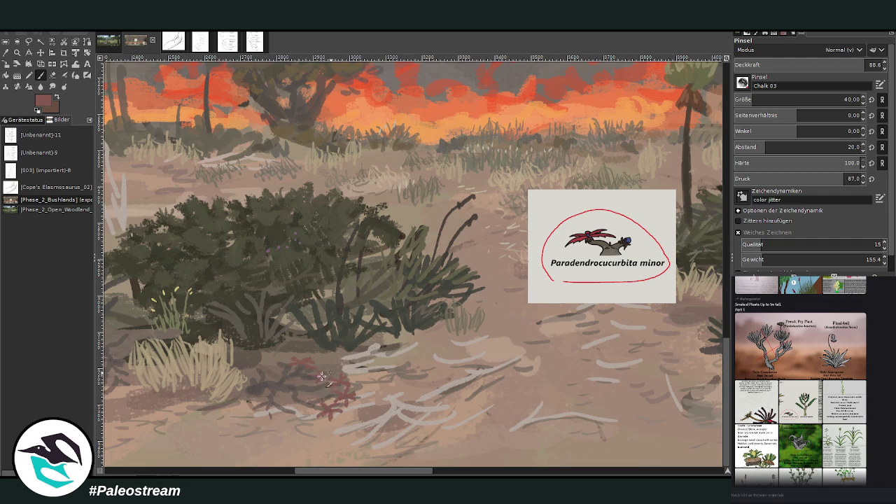
pyautogui.moveTo(290, 358)
pyautogui.mouseDown()
pyautogui.moveTo(277, 368)
pyautogui.moveTo(302, 405)
pyautogui.moveTo(279, 409)
pyautogui.mouseUp()
pyautogui.hscroll(-1, 339, 388)
# Step: Add a red leaf mark on the dark shrub
pyautogui.hscroll(-5, 396, 235)
pyautogui.moveTo(385, 354); pyautogui.dragTo(378, 349)
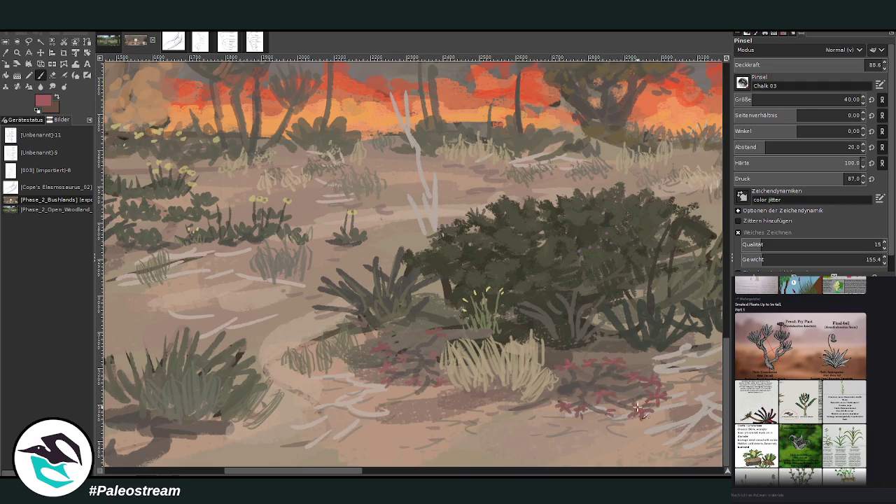
pyautogui.moveTo(352, 473); pyautogui.dragTo(374, 473)
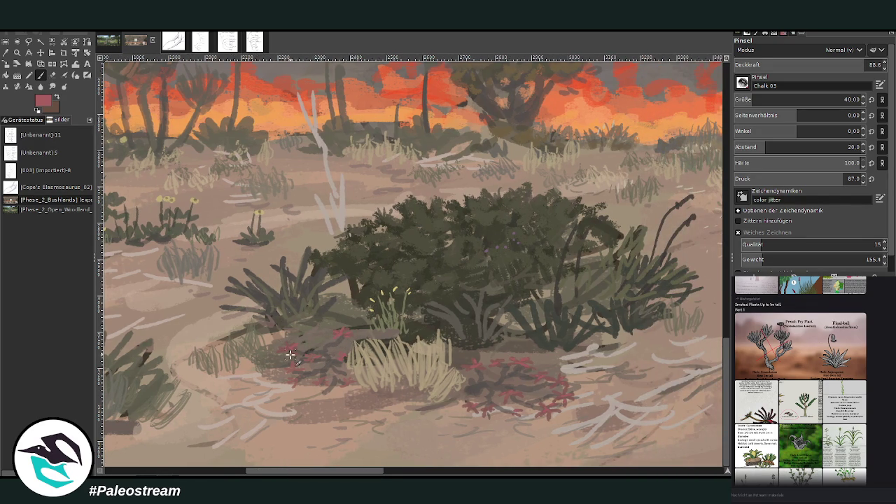
# Step: Sample dark olive from the bush, shade the ground beneath it, and set opacity to 55.8
pyautogui.press('o')
pyautogui.click(539, 304)
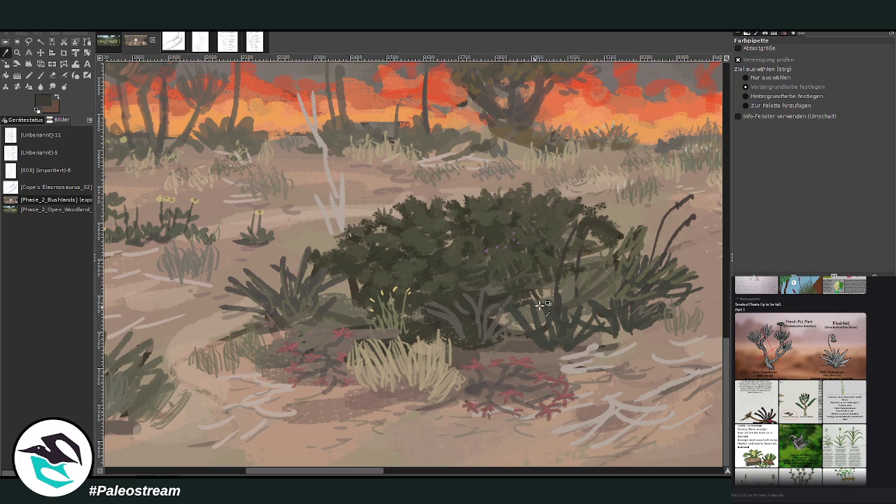
pyautogui.click(464, 348)
pyautogui.click(41, 75)
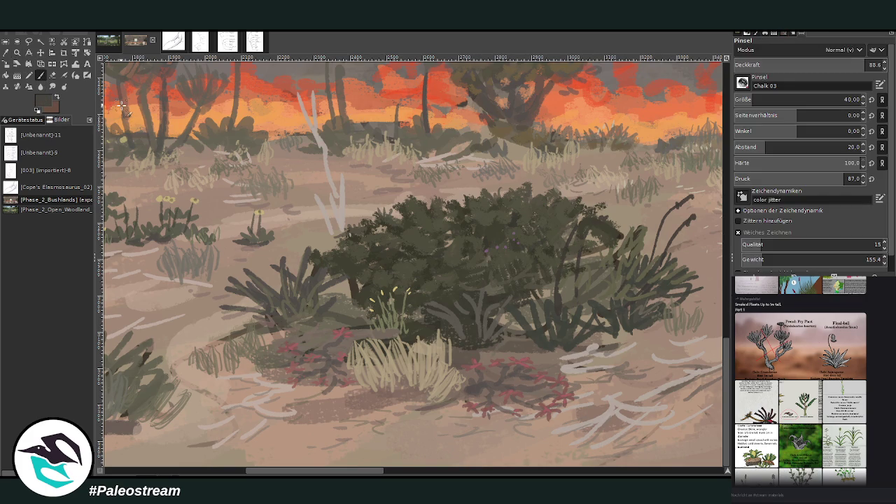
pyautogui.moveTo(476, 346); pyautogui.dragTo(546, 338)
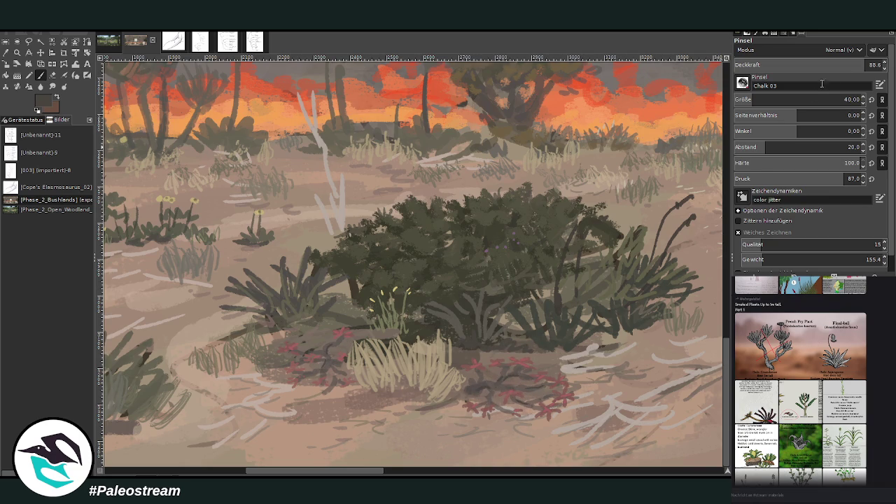
pyautogui.click(809, 64)
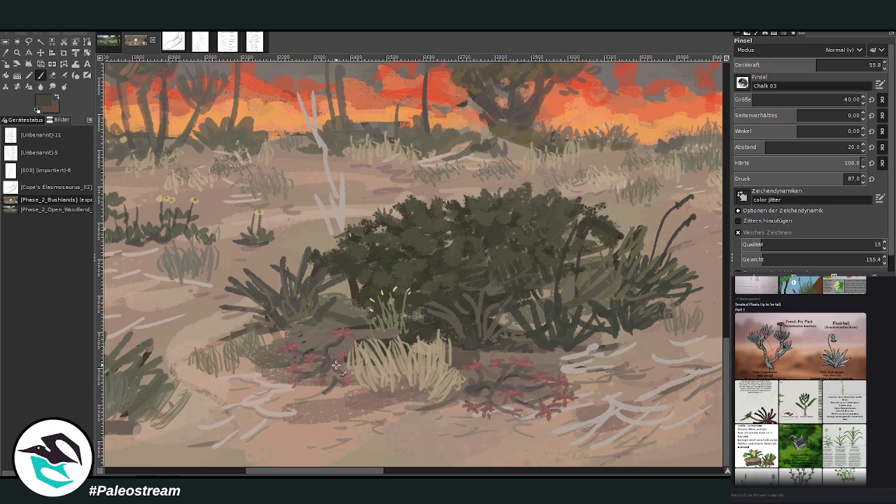
pyautogui.scroll(-5, 309, 352)
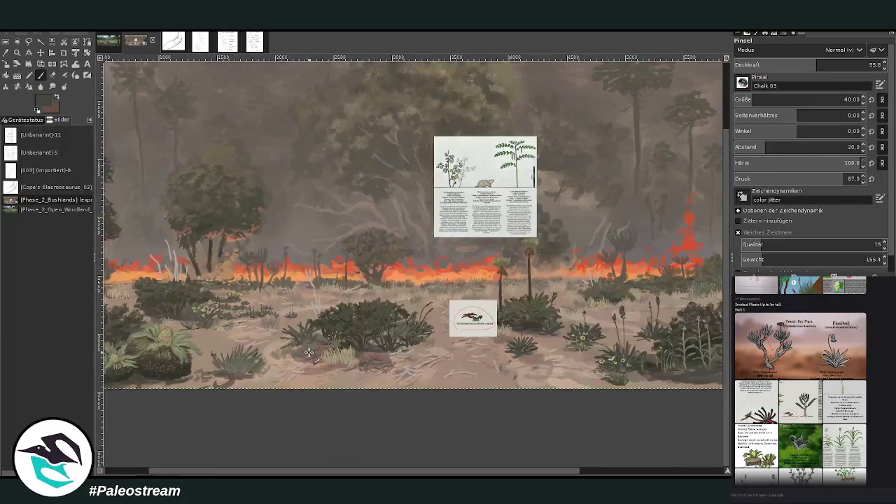
# Step: Zoom in on the bush and paint dark stems among the red flowers
pyautogui.press('z')
pyautogui.moveTo(337, 294); pyautogui.dragTo(413, 389)
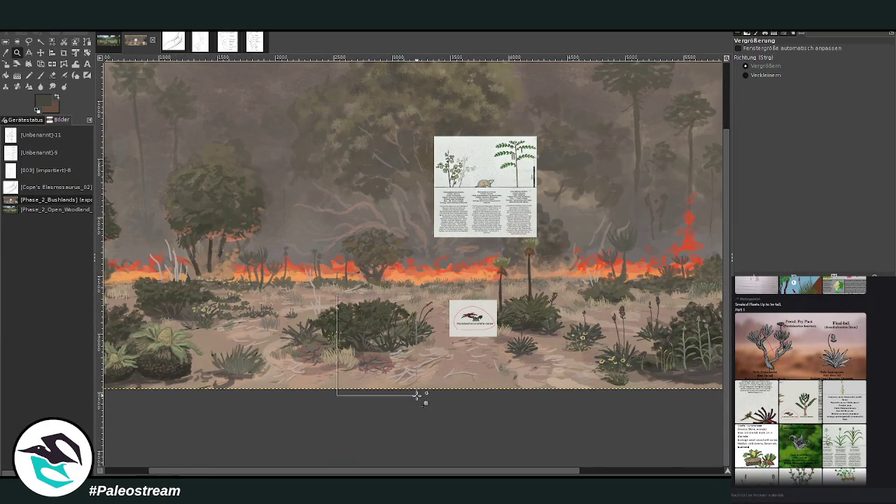
pyautogui.press('o')
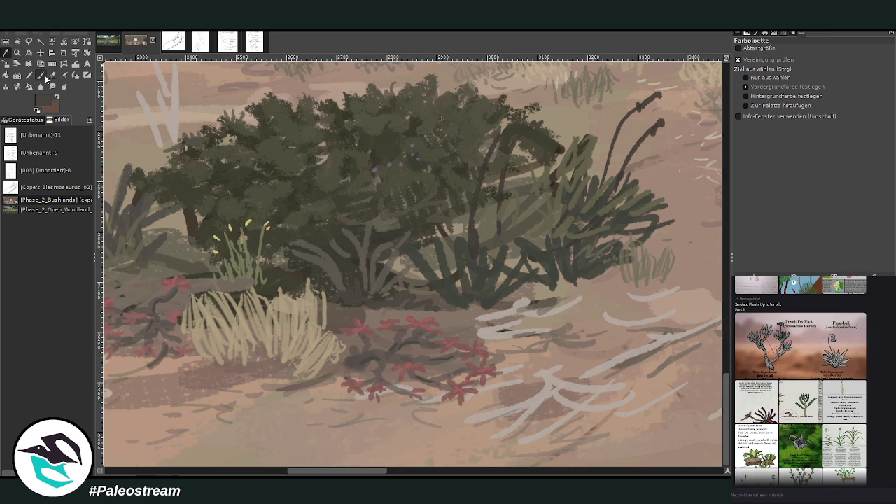
pyautogui.press('p')
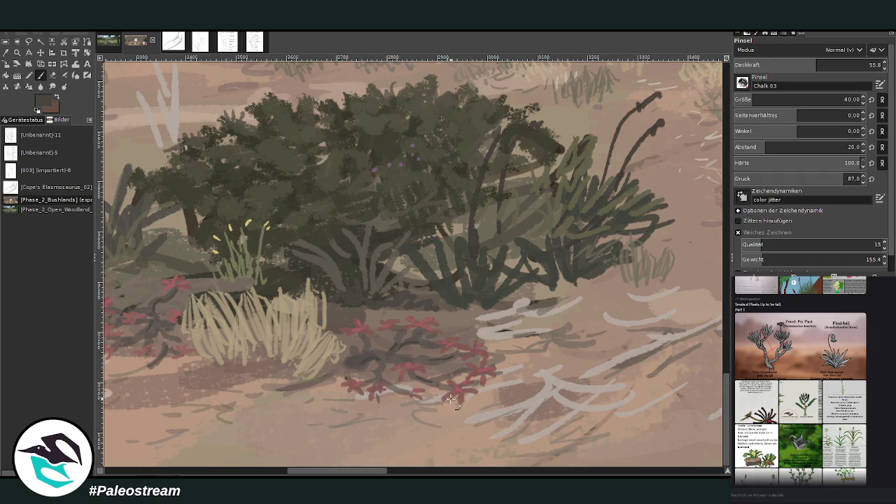
pyautogui.moveTo(466, 398); pyautogui.dragTo(475, 373)
pyautogui.moveTo(393, 388); pyautogui.dragTo(416, 406)
pyautogui.moveTo(419, 364); pyautogui.dragTo(460, 355)
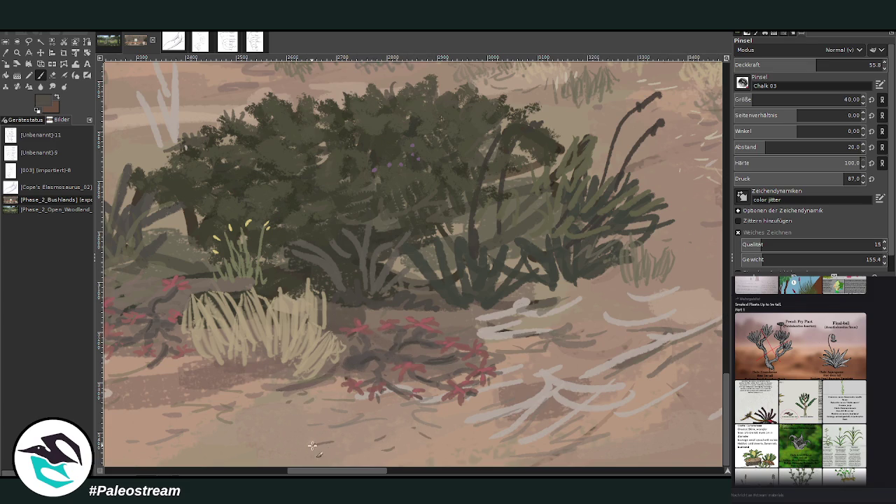
# Step: Paint light beige grass blades across the pale clump with a size 22 brush
pyautogui.press('x')
pyautogui.click(259, 474)
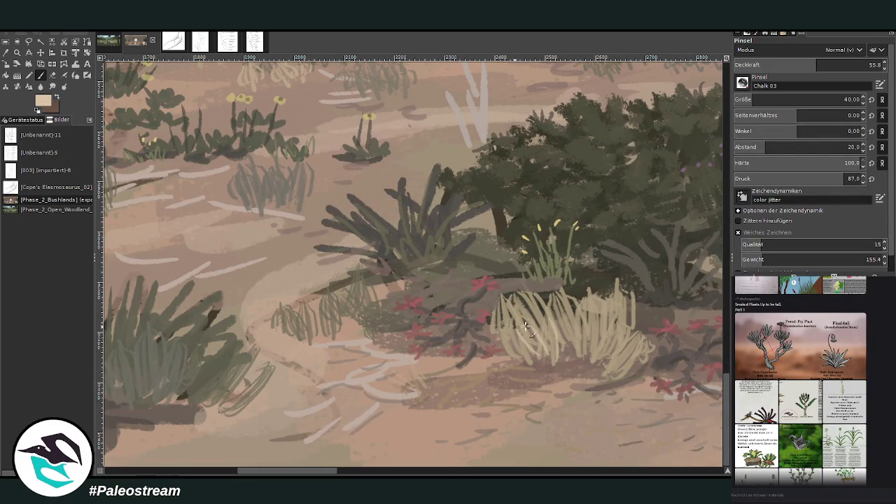
pyautogui.hscroll(3, 334, 474)
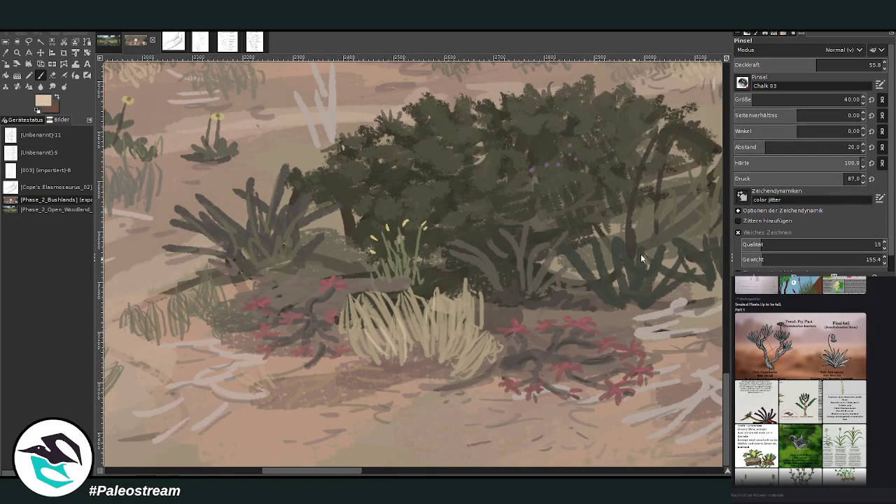
pyautogui.moveTo(490, 350); pyautogui.dragTo(496, 312)
pyautogui.press('[')
pyautogui.press('[')
pyautogui.press('[')
pyautogui.moveTo(461, 308)
pyautogui.mouseDown()
pyautogui.moveTo(453, 273)
pyautogui.moveTo(436, 325)
pyautogui.moveTo(436, 283)
pyautogui.mouseUp()
pyautogui.moveTo(397, 324)
pyautogui.mouseDown()
pyautogui.moveTo(387, 287)
pyautogui.moveTo(348, 283)
pyautogui.mouseUp()
pyautogui.moveTo(347, 313); pyautogui.dragTo(342, 298)
pyautogui.moveTo(384, 323); pyautogui.dragTo(393, 279)
pyautogui.moveTo(418, 319); pyautogui.dragTo(423, 277)
pyautogui.moveTo(483, 308); pyautogui.dragTo(498, 277)
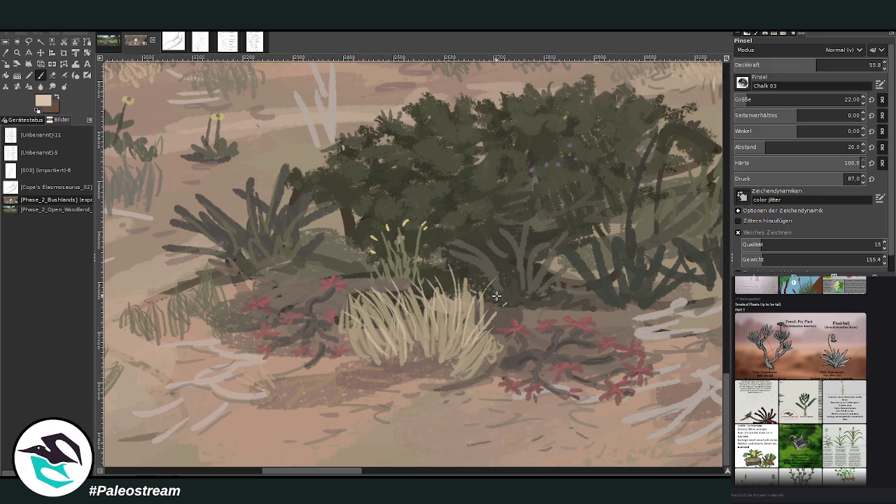
pyautogui.moveTo(494, 338); pyautogui.dragTo(532, 339)
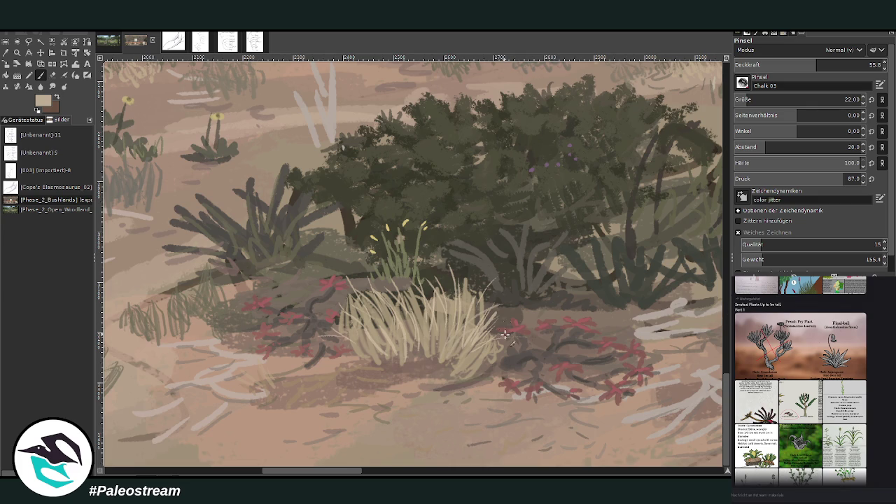
pyautogui.moveTo(484, 358)
pyautogui.mouseDown()
pyautogui.moveTo(524, 334)
pyautogui.moveTo(522, 310)
pyautogui.mouseUp()
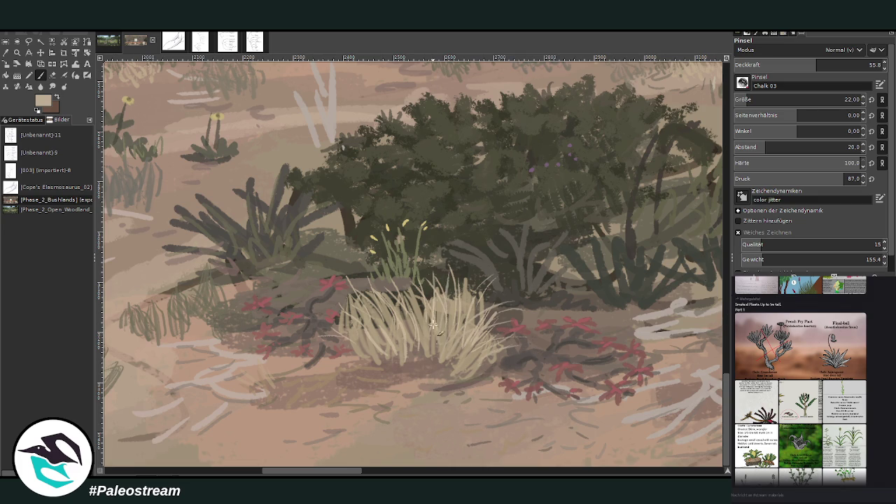
# Step: Shade the base of the grass clump with a dark brownish grey
pyautogui.keyDown('ctrl'); pyautogui.click(645, 273); pyautogui.keyUp('ctrl')
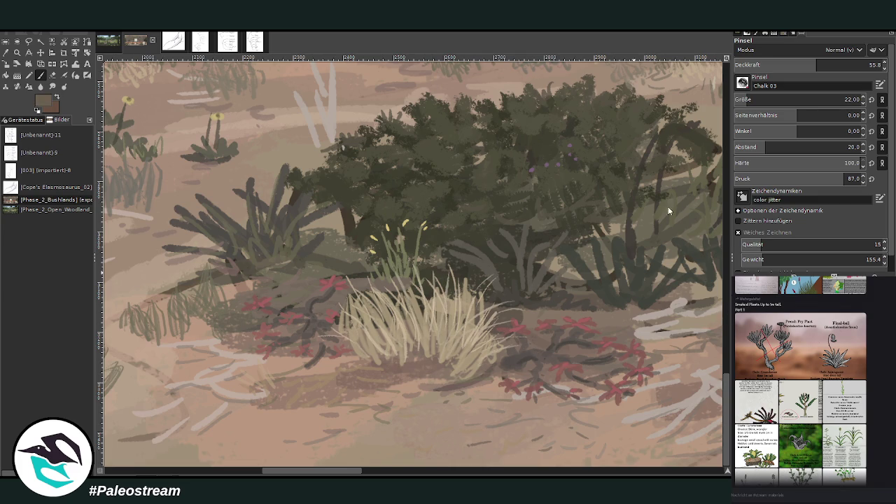
pyautogui.moveTo(437, 320)
pyautogui.mouseDown()
pyautogui.moveTo(433, 358)
pyautogui.moveTo(367, 356)
pyautogui.mouseUp()
pyautogui.moveTo(439, 348); pyautogui.dragTo(482, 376)
pyautogui.moveTo(418, 326)
pyautogui.mouseDown()
pyautogui.moveTo(396, 356)
pyautogui.moveTo(357, 361)
pyautogui.mouseUp()
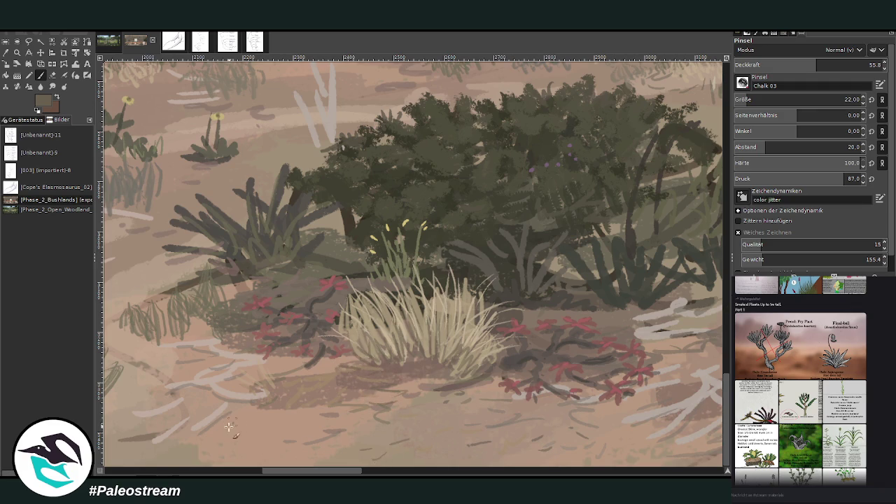
# Step: At size 65, repaint the lower-left ground in lighter colour to soften shadows under the plant
pyautogui.hscroll(-5, 350, 382)
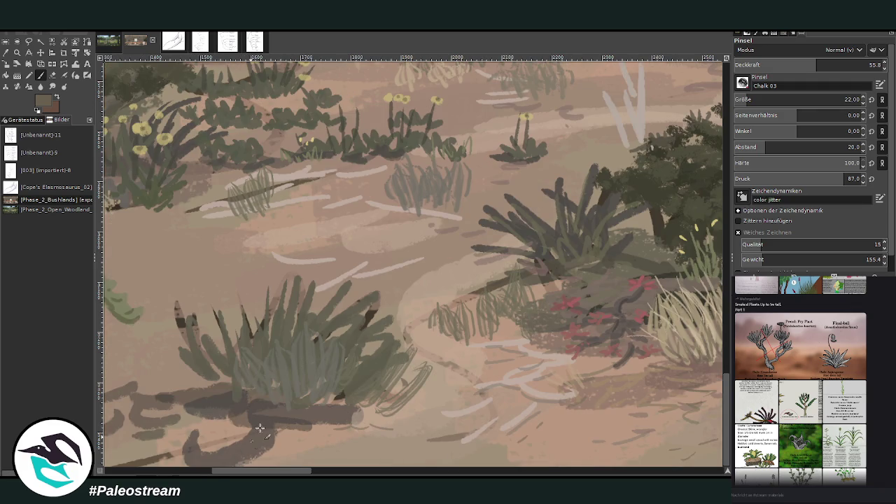
pyautogui.click(763, 100)
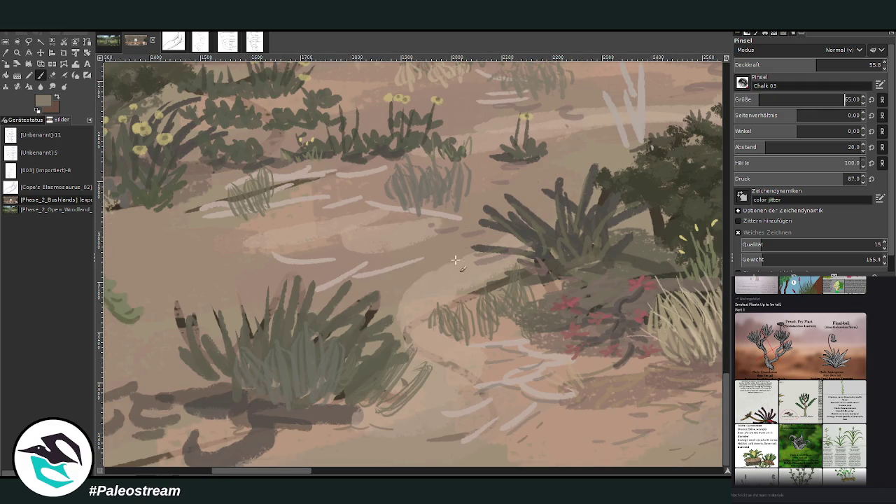
pyautogui.moveTo(250, 431)
pyautogui.mouseDown()
pyautogui.moveTo(203, 448)
pyautogui.moveTo(183, 437)
pyautogui.mouseUp()
pyautogui.moveTo(280, 448)
pyautogui.mouseDown()
pyautogui.moveTo(241, 452)
pyautogui.moveTo(183, 437)
pyautogui.moveTo(234, 400)
pyautogui.mouseUp()
pyautogui.keyDown('ctrl'); pyautogui.click(598, 208); pyautogui.keyUp('ctrl')
pyautogui.moveTo(281, 436); pyautogui.dragTo(259, 414)
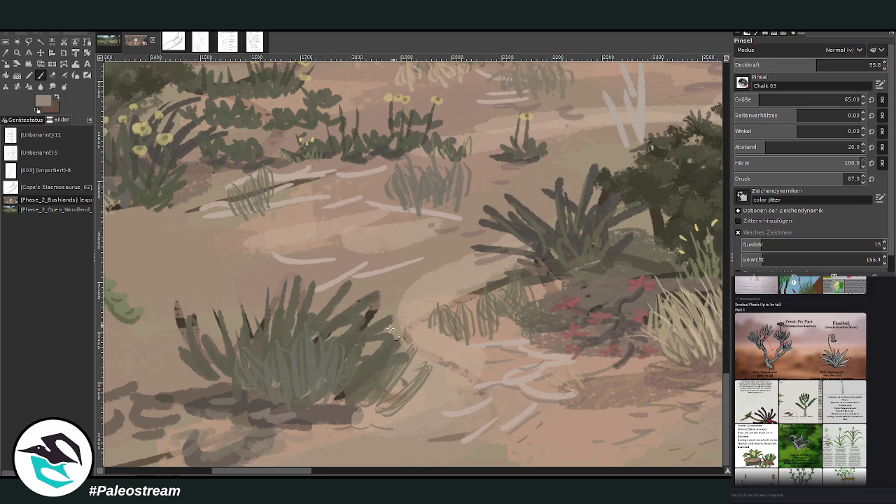
pyautogui.moveTo(350, 339)
pyautogui.mouseDown()
pyautogui.moveTo(378, 297)
pyautogui.moveTo(299, 330)
pyautogui.mouseUp()
pyautogui.keyDown('ctrl'); pyautogui.scroll(-2, 298, 330); pyautogui.keyUp('ctrl')
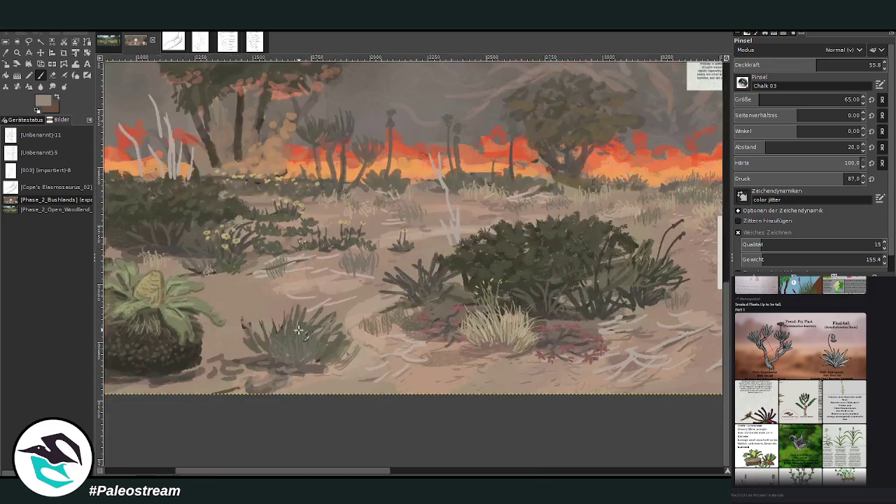
# Step: Select the reference plate layer at the centre and zoom in on it
pyautogui.keyDown('ctrl'); pyautogui.scroll(-2, 299, 331); pyautogui.keyUp('ctrl')
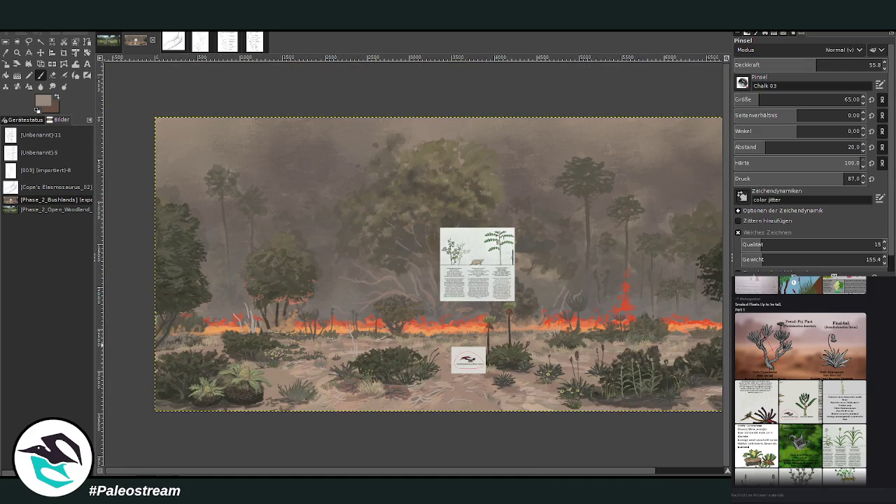
pyautogui.press('pageup')
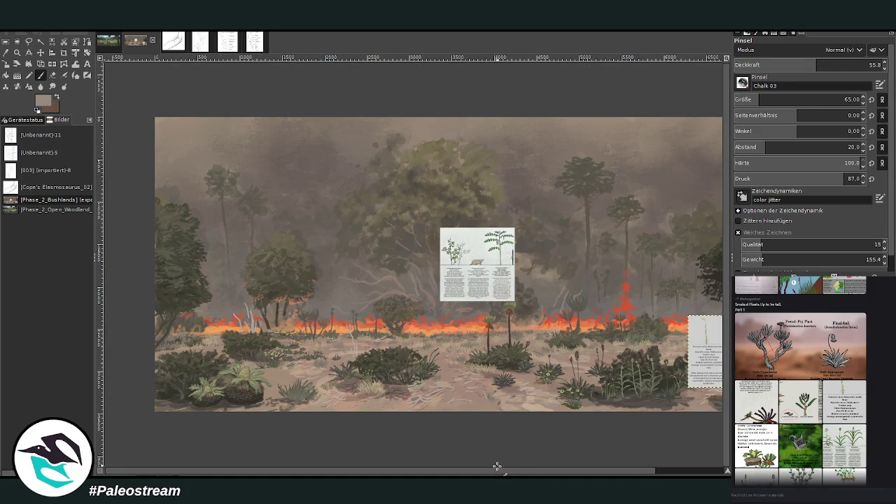
pyautogui.hscroll(3, 532, 462)
pyautogui.press('pageup')
pyautogui.click(16, 53)
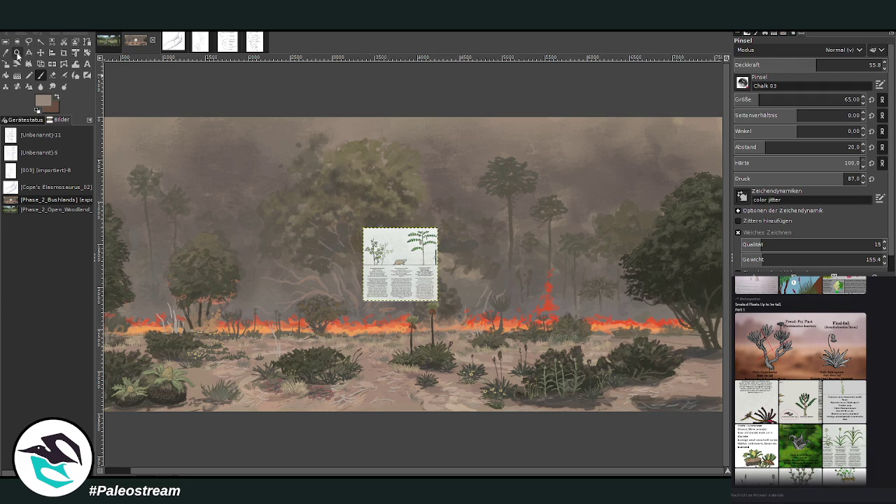
pyautogui.moveTo(382, 210); pyautogui.dragTo(455, 311)
pyautogui.moveTo(337, 110); pyautogui.dragTo(511, 414)
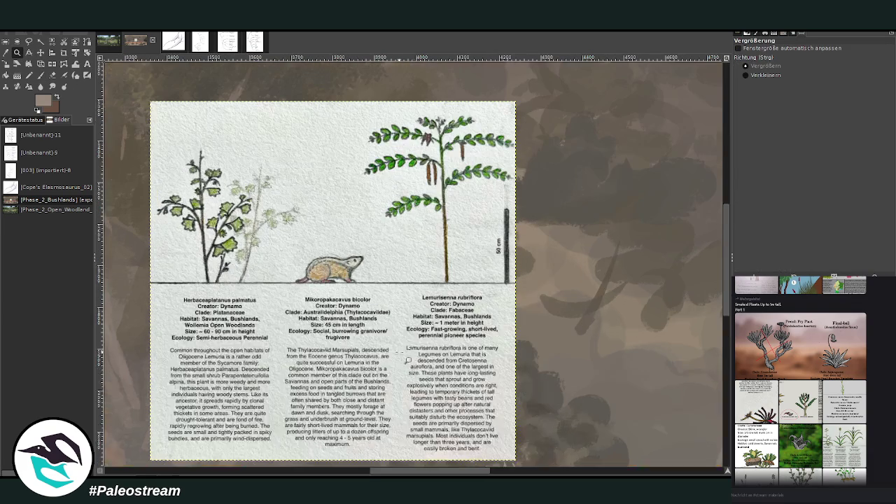
# Step: Crop the plate down to the tall Lemurisenna rubriflora column
pyautogui.click(63, 53)
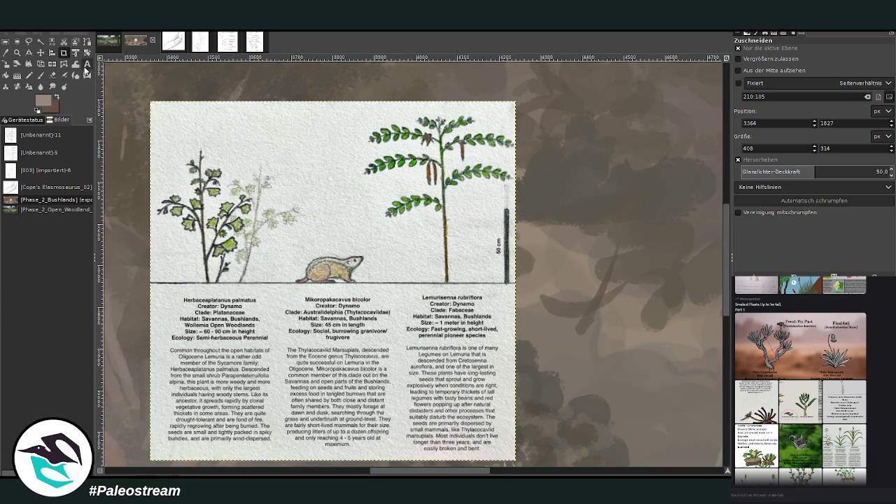
pyautogui.moveTo(362, 106); pyautogui.dragTo(513, 462)
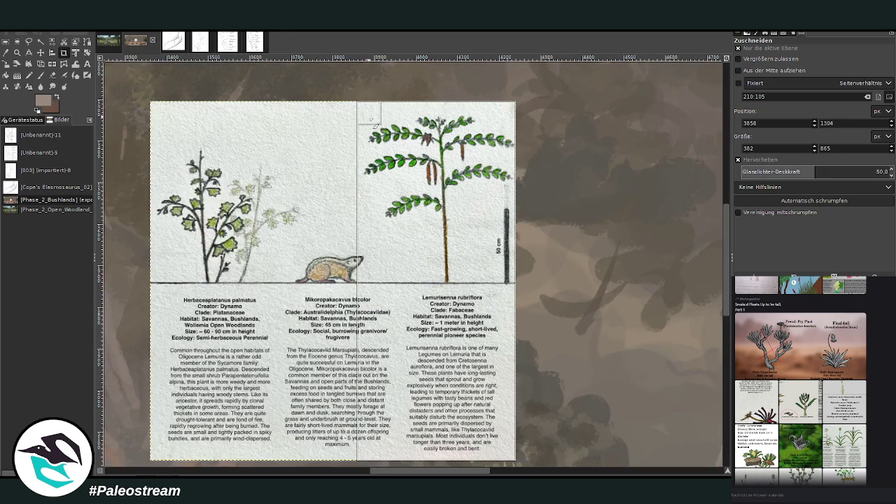
pyautogui.moveTo(362, 206); pyautogui.dragTo(357, 207)
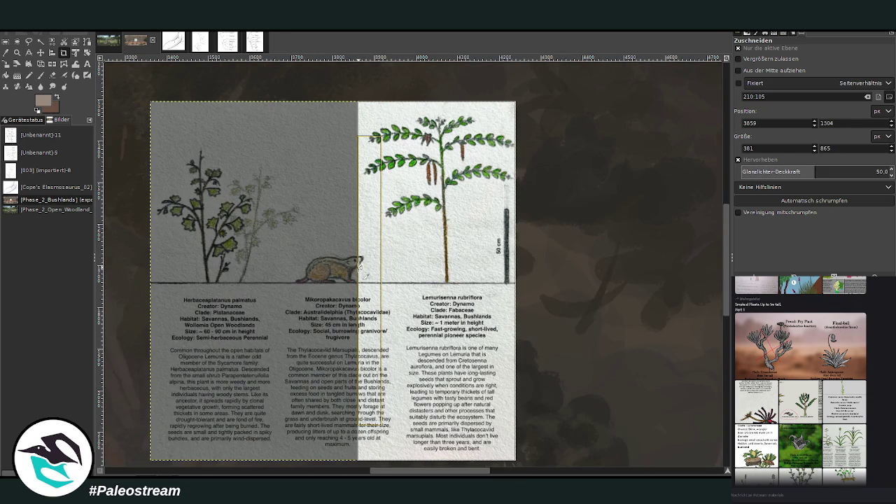
pyautogui.press('Return')
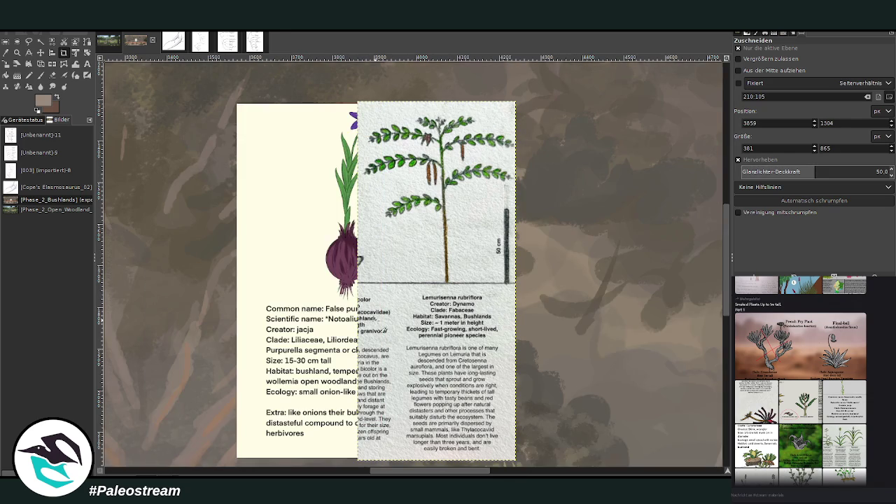
pyautogui.scroll(-1, 375, 321)
pyautogui.scroll(-3, 376, 320)
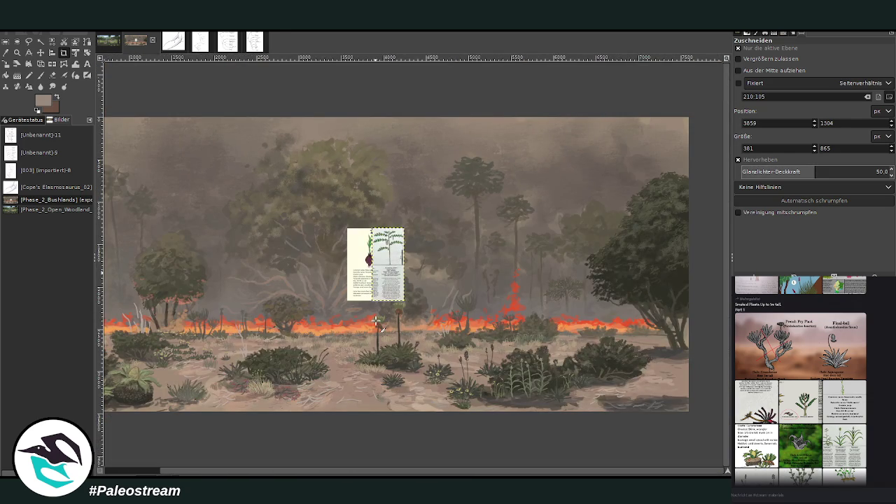
# Step: Move the Lemurisenna card over the right end of the fire line and sample a dark brown
pyautogui.click(40, 53)
pyautogui.moveTo(387, 265); pyautogui.dragTo(638, 334)
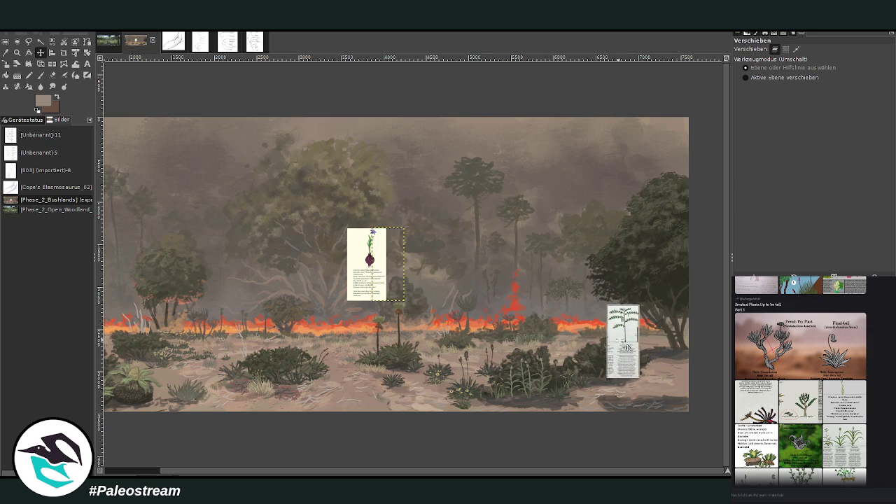
pyautogui.click(17, 52)
pyautogui.moveTo(491, 241); pyautogui.dragTo(634, 393)
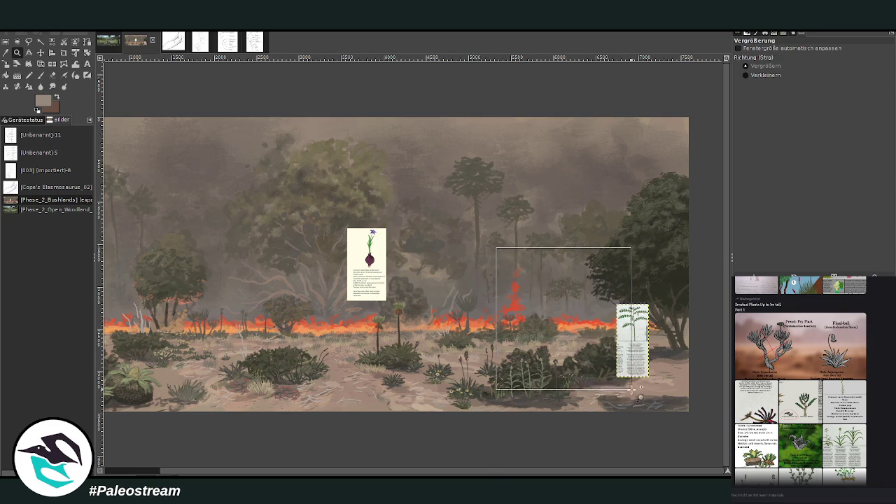
pyautogui.moveTo(322, 103); pyautogui.dragTo(567, 395)
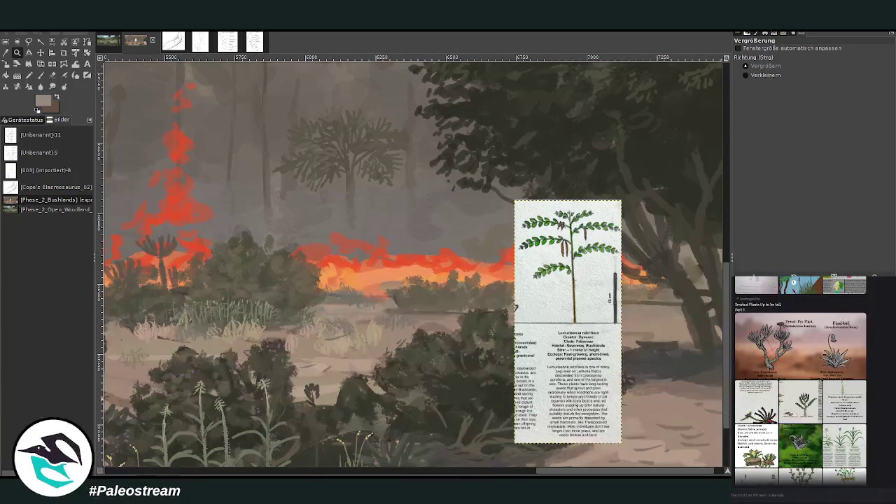
pyautogui.click(5, 52)
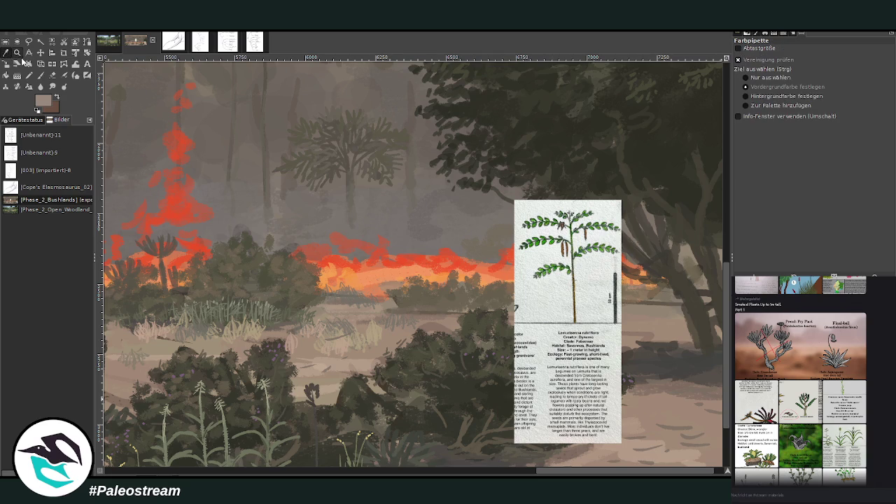
pyautogui.click(433, 300)
pyautogui.press('p')
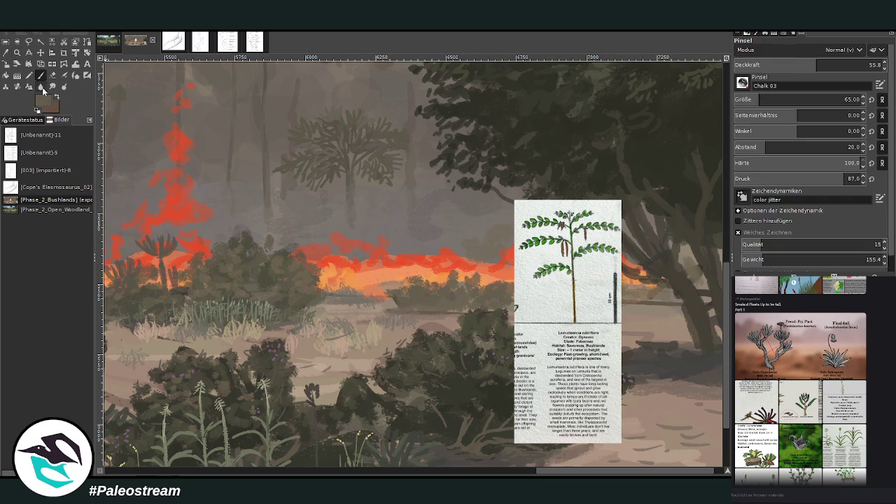
# Step: At size 30 and opacity 82.6, paint three thin branched saplings and a small conifer above the fire
pyautogui.click(854, 64)
pyautogui.click(752, 99)
pyautogui.moveTo(432, 294); pyautogui.dragTo(432, 236)
pyautogui.moveTo(484, 303); pyautogui.dragTo(485, 251)
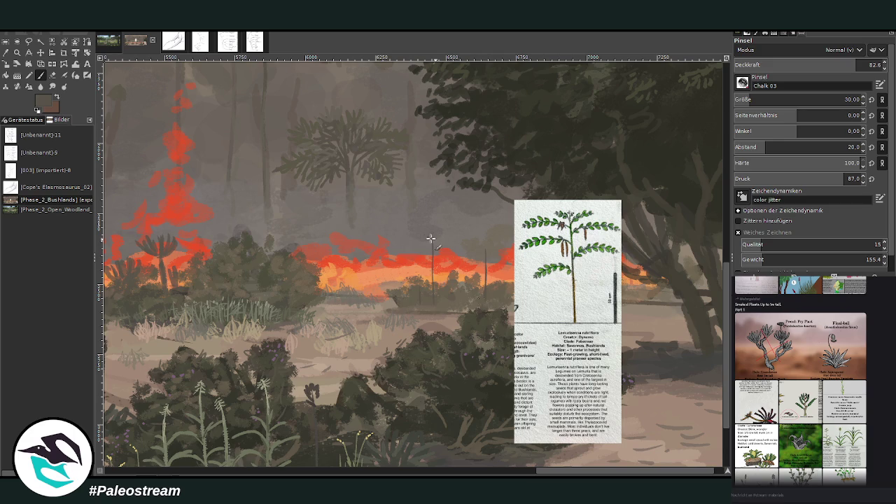
pyautogui.moveTo(364, 308); pyautogui.dragTo(362, 224)
pyautogui.moveTo(361, 256); pyautogui.dragTo(380, 267)
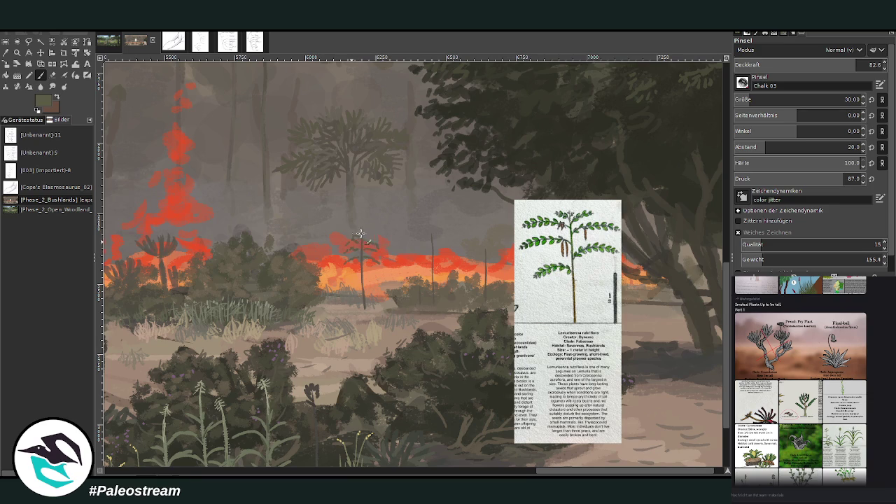
pyautogui.moveTo(364, 232); pyautogui.dragTo(383, 226)
pyautogui.moveTo(428, 253); pyautogui.dragTo(435, 244)
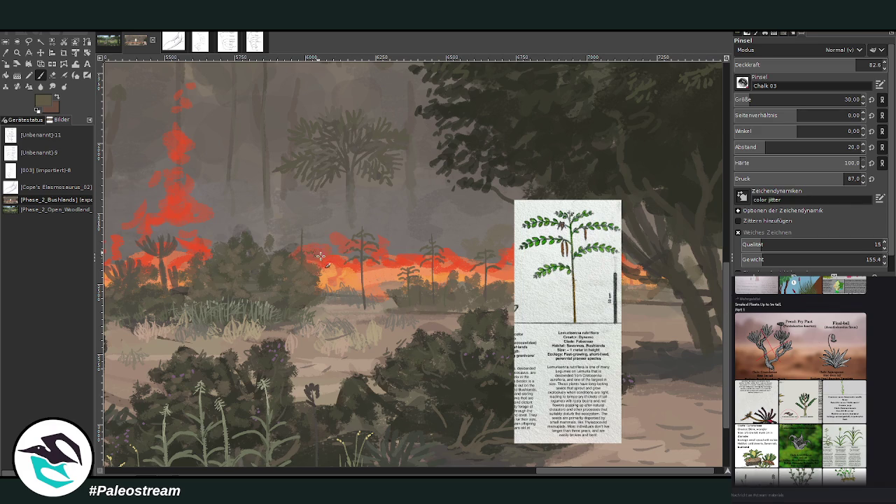
pyautogui.moveTo(301, 235); pyautogui.dragTo(301, 247)
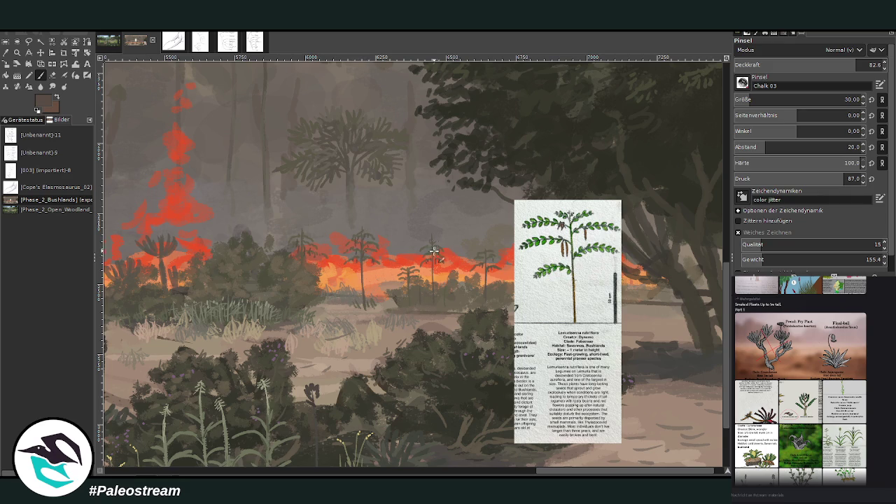
# Step: Zoom in on the False purple onion reference card at the centre of the painting
pyautogui.scroll(-4, 418, 263)
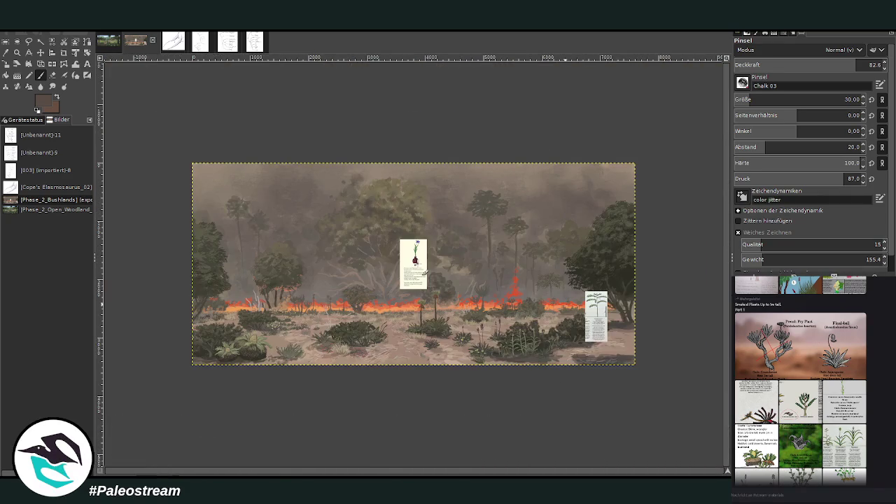
pyautogui.click(16, 52)
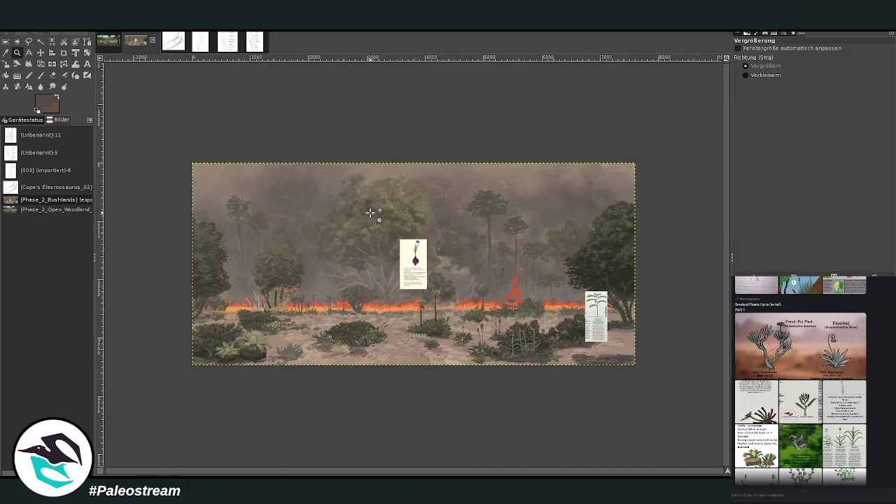
pyautogui.moveTo(375, 221); pyautogui.dragTo(522, 389)
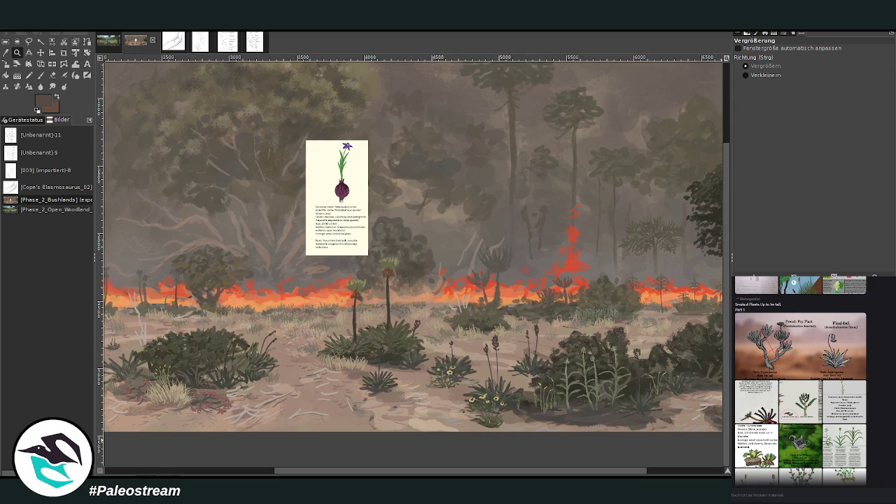
pyautogui.click(289, 124)
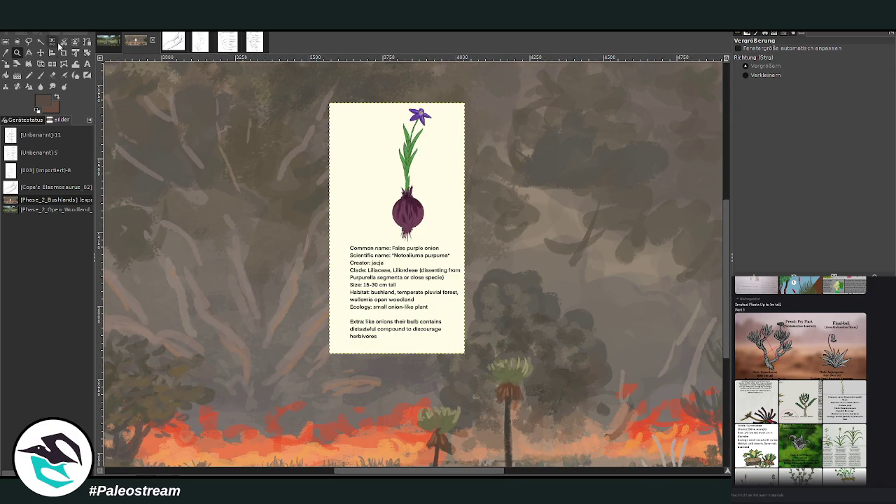
# Step: Drag the onion card down and left into the foreground shrubs beside the cycad-like plant
pyautogui.press('m')
pyautogui.moveTo(424, 266); pyautogui.dragTo(445, 390)
pyautogui.scroll(-5, 725, 400)
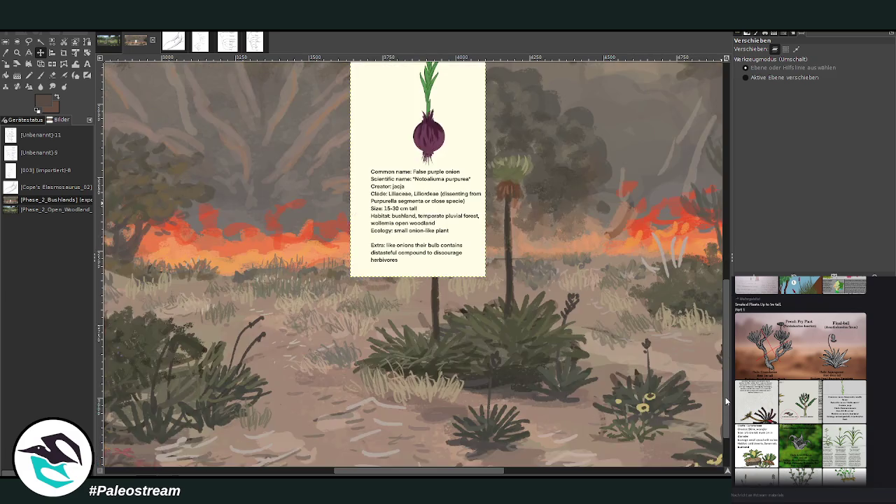
pyautogui.scroll(-3, 724, 400)
pyautogui.scroll(5, 352, 474)
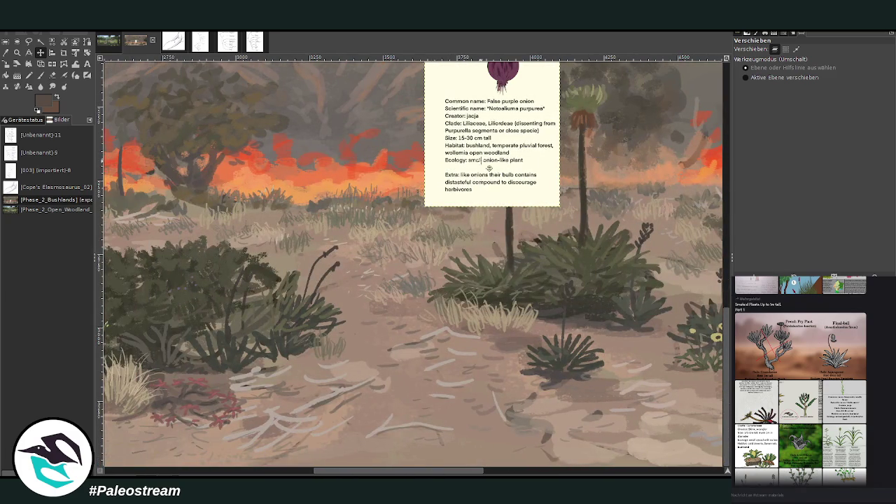
pyautogui.moveTo(485, 369); pyautogui.dragTo(376, 369)
pyautogui.moveTo(323, 471); pyautogui.dragTo(209, 472)
pyautogui.moveTo(621, 294); pyautogui.dragTo(357, 308)
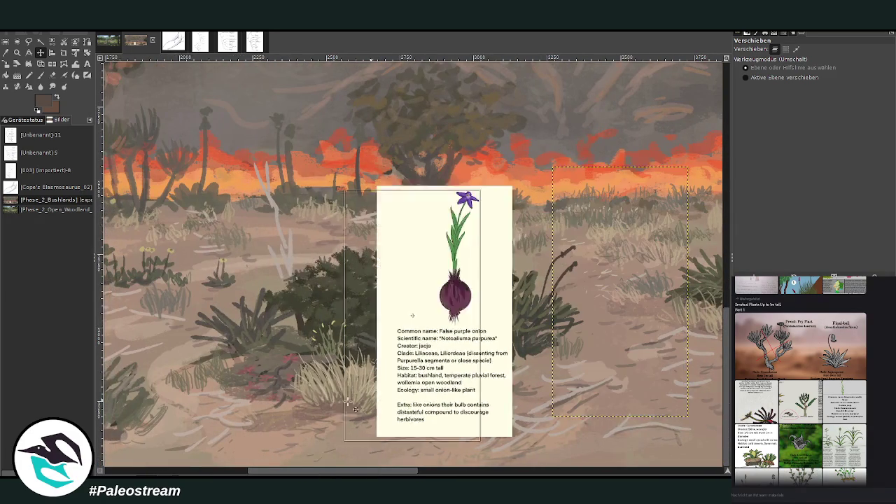
pyautogui.hscroll(-5, 241, 446)
pyautogui.moveTo(599, 365); pyautogui.dragTo(469, 358)
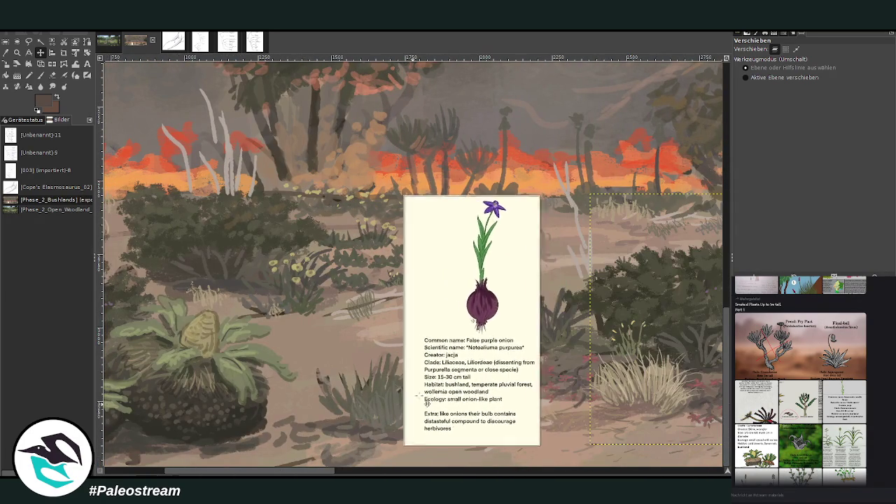
# Step: Zoom in around the placed card and return to the painting layer with the Paintbrush
pyautogui.press('z')
pyautogui.moveTo(235, 145); pyautogui.dragTo(596, 465)
pyautogui.press('pagedown')
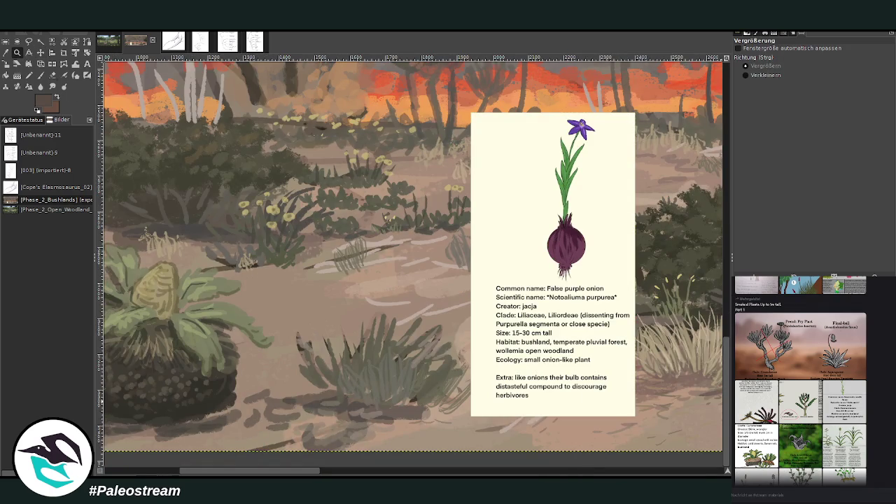
pyautogui.press('p')
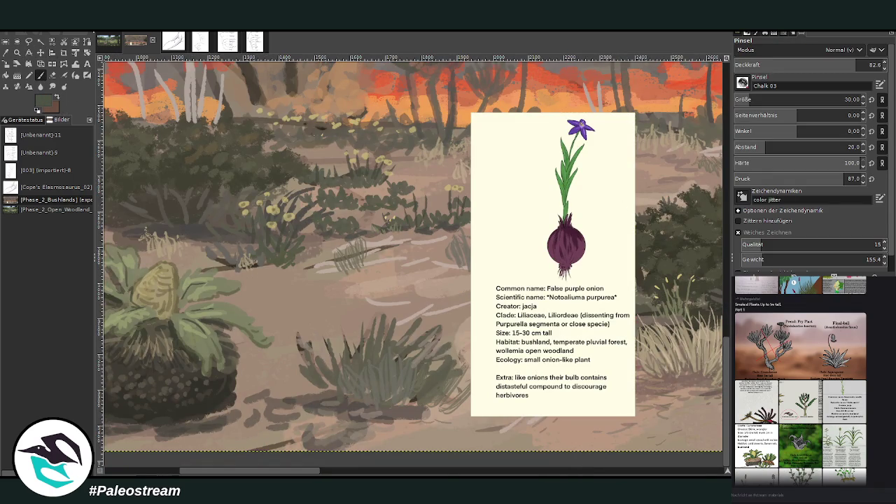
# Step: With brush size 50 and opacity 87.7, shift the onion card right and paint dark grass blades
pyautogui.click(749, 100)
pyautogui.click(850, 66)
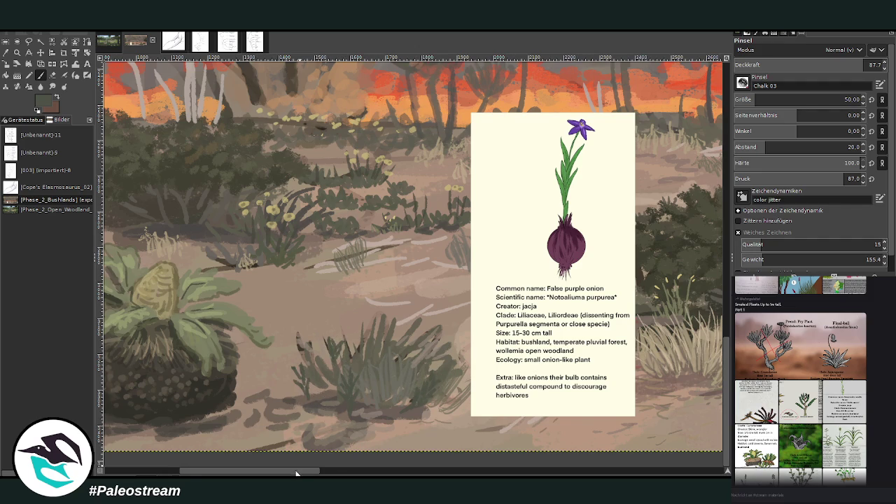
pyautogui.moveTo(295, 475); pyautogui.dragTo(309, 474)
pyautogui.press('m')
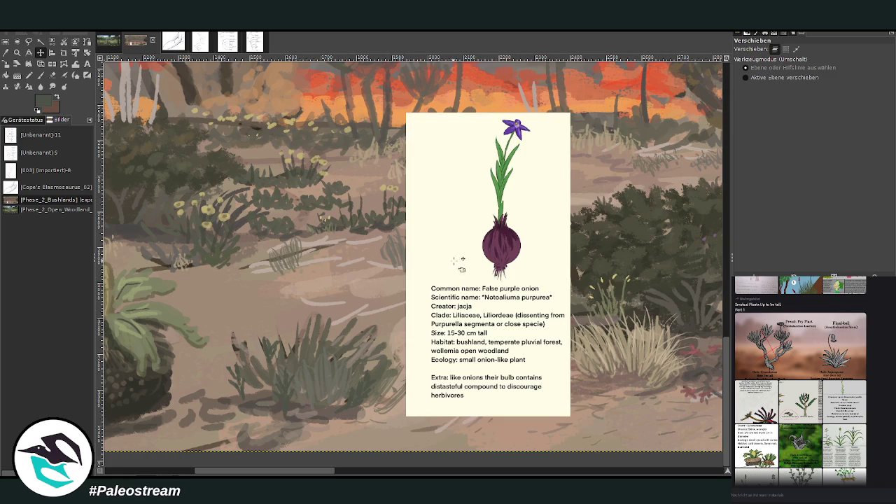
pyautogui.moveTo(458, 266); pyautogui.dragTo(520, 267)
pyautogui.press('p')
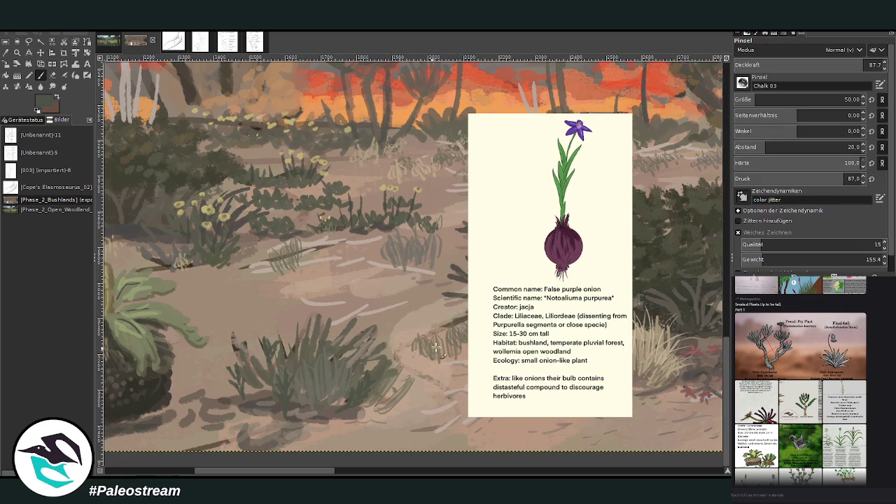
pyautogui.moveTo(390, 418)
pyautogui.mouseDown()
pyautogui.moveTo(392, 386)
pyautogui.moveTo(413, 391)
pyautogui.moveTo(386, 329)
pyautogui.mouseUp()
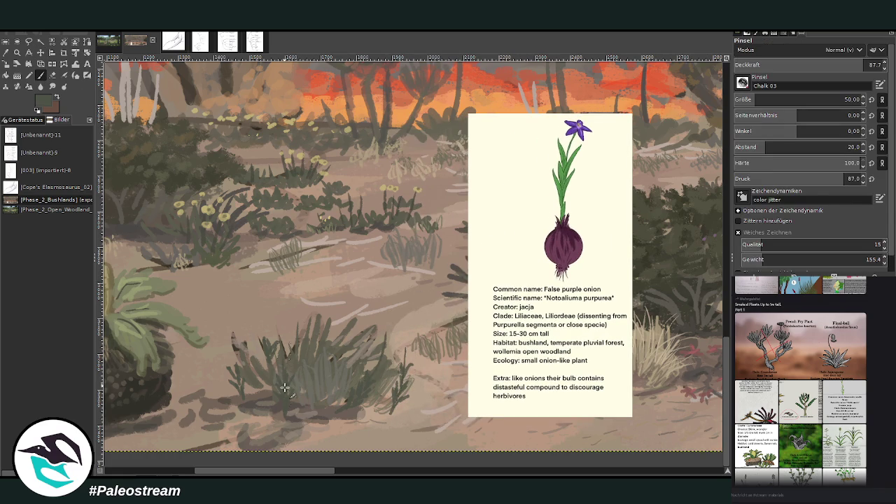
pyautogui.moveTo(246, 378)
pyautogui.mouseDown()
pyautogui.moveTo(231, 335)
pyautogui.moveTo(251, 384)
pyautogui.moveTo(257, 374)
pyautogui.mouseUp()
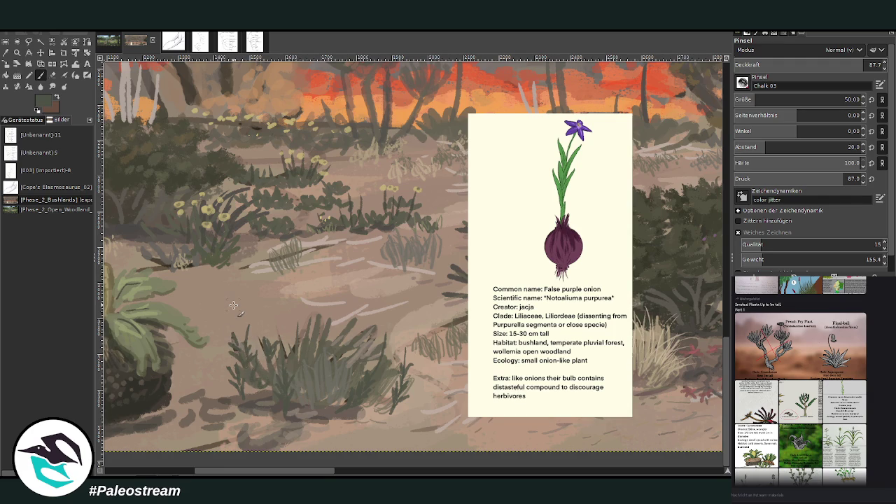
# Step: Dab small light-lavender flowers into the grass and left shrub, shrinking the brush to 35
pyautogui.press('x')
pyautogui.moveTo(401, 345); pyautogui.dragTo(406, 349)
pyautogui.moveTo(402, 346); pyautogui.dragTo(410, 353)
pyautogui.click(385, 333)
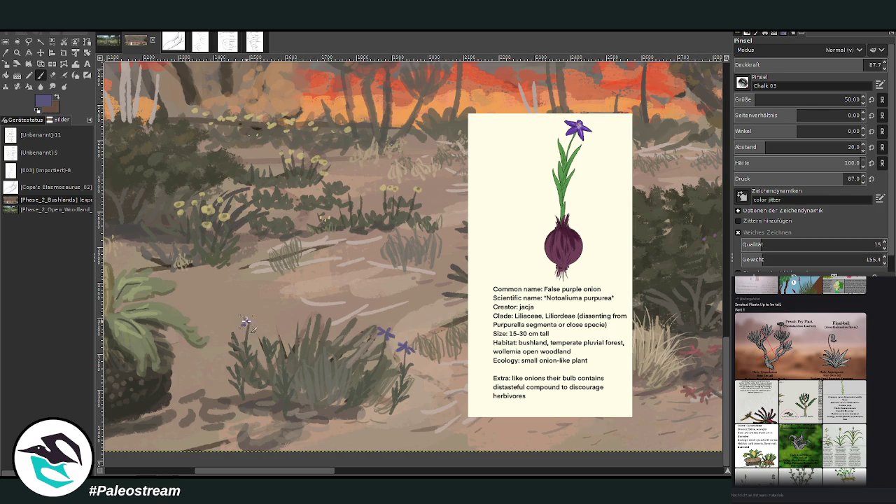
pyautogui.click(249, 323)
pyautogui.click(281, 350)
pyautogui.click(744, 95)
pyautogui.click(276, 187)
pyautogui.click(269, 194)
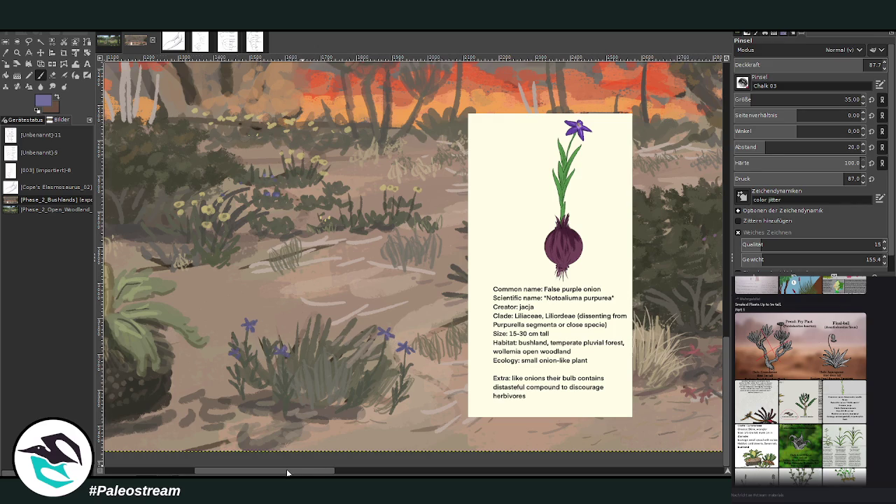
# Step: Pan across the canvas and zoom out to view the whole painting
pyautogui.moveTo(287, 474); pyautogui.dragTo(210, 473)
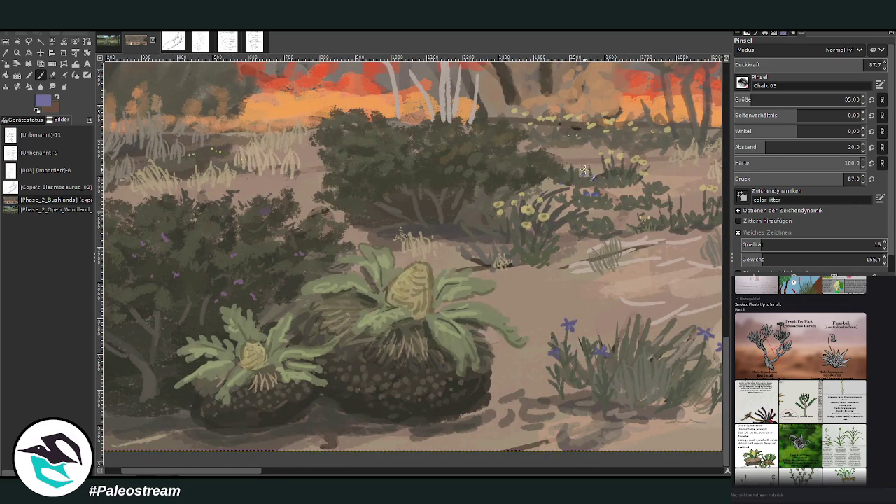
pyautogui.moveTo(391, 474); pyautogui.dragTo(566, 472)
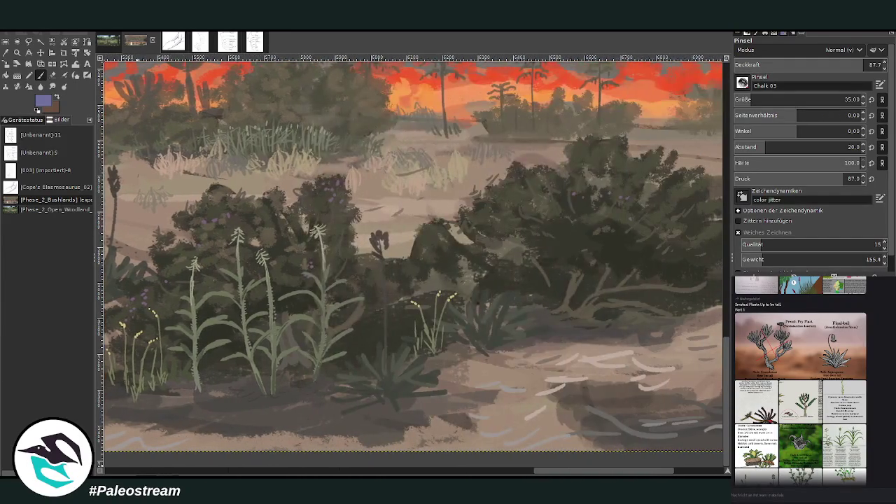
pyautogui.moveTo(565, 473); pyautogui.dragTo(618, 473)
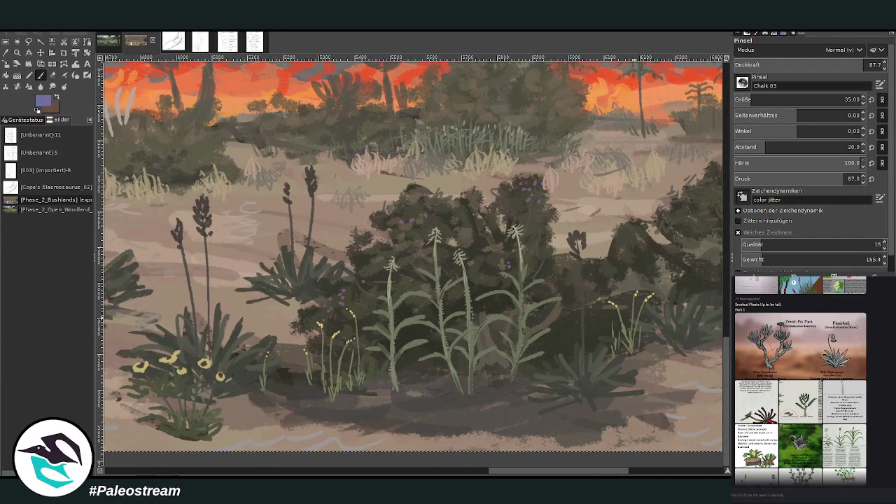
pyautogui.press('-')
pyautogui.press('-')
pyautogui.press('-')
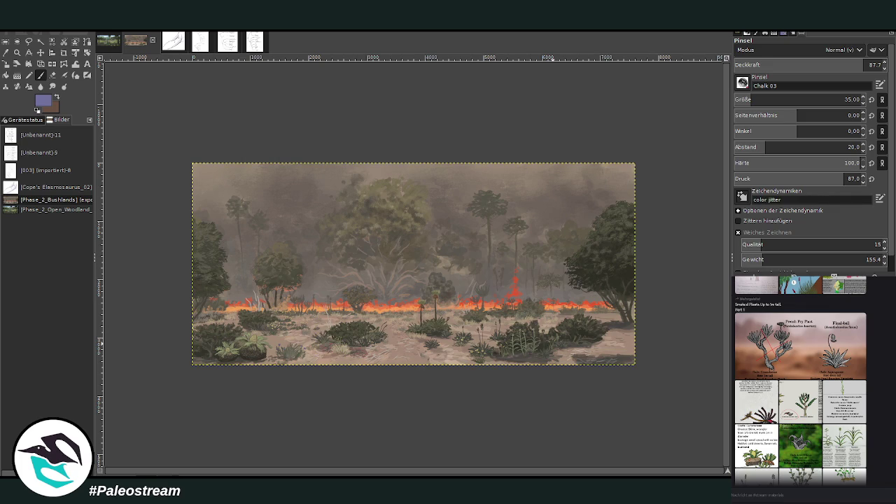
pyautogui.click(17, 52)
pyautogui.moveTo(206, 149); pyautogui.dragTo(628, 387)
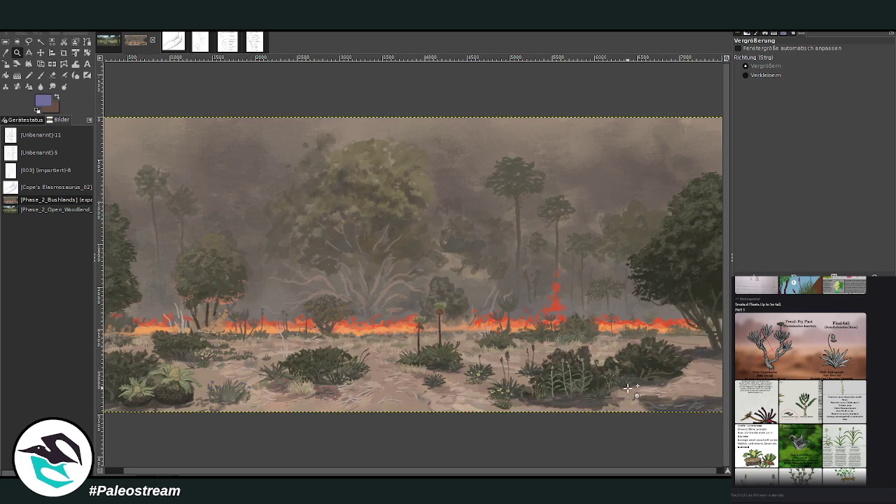
pyautogui.press('m')
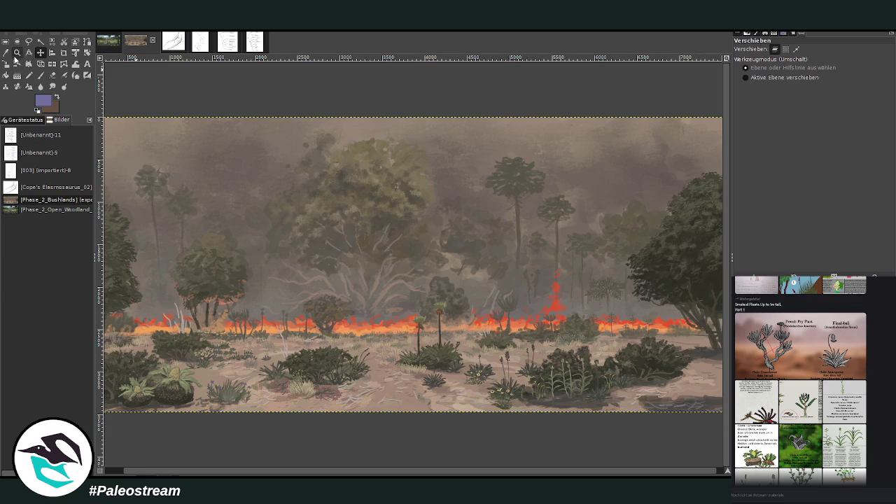
pyautogui.press('z')
pyautogui.click(745, 75)
pyautogui.click(451, 230)
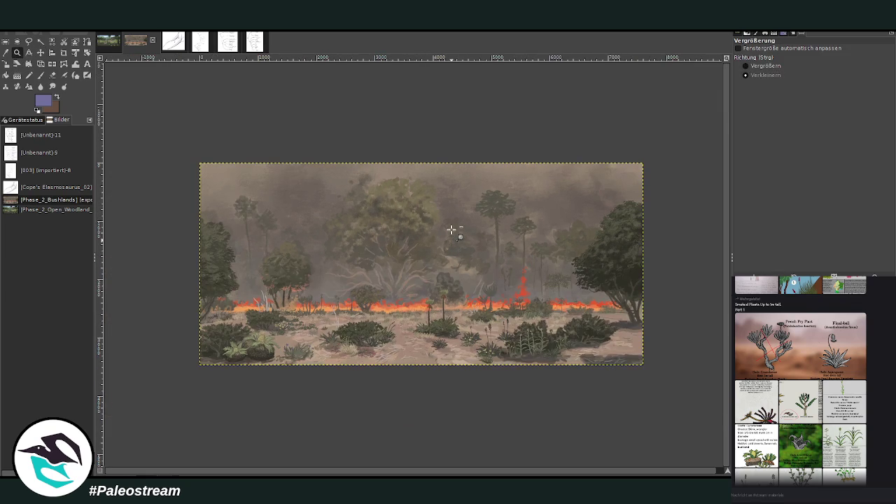
pyautogui.click(761, 67)
pyautogui.moveTo(192, 147); pyautogui.dragTo(592, 367)
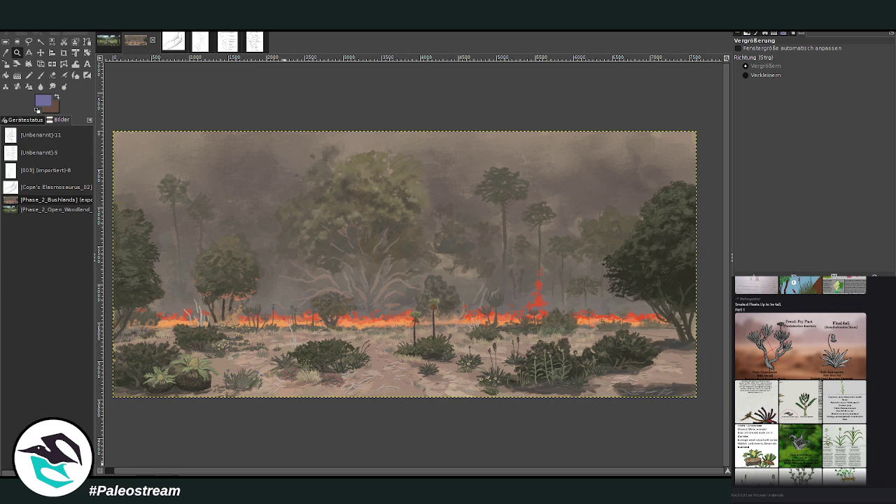
pyautogui.scroll(-5, 887, 447)
# Step: Copy the Bush Gondbear info card from chat and paste it onto the painting
pyautogui.scroll(-5, 886, 445)
pyautogui.scroll(-5, 885, 444)
pyautogui.scroll(-3, 885, 442)
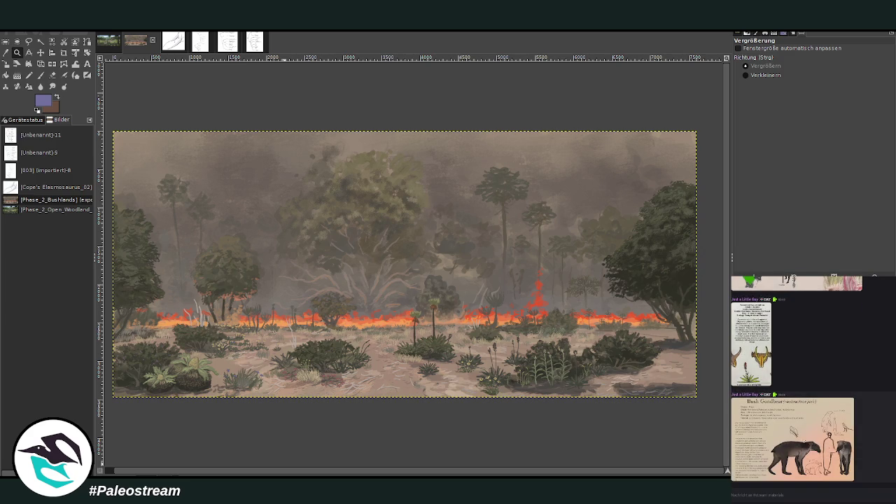
pyautogui.click(804, 445)
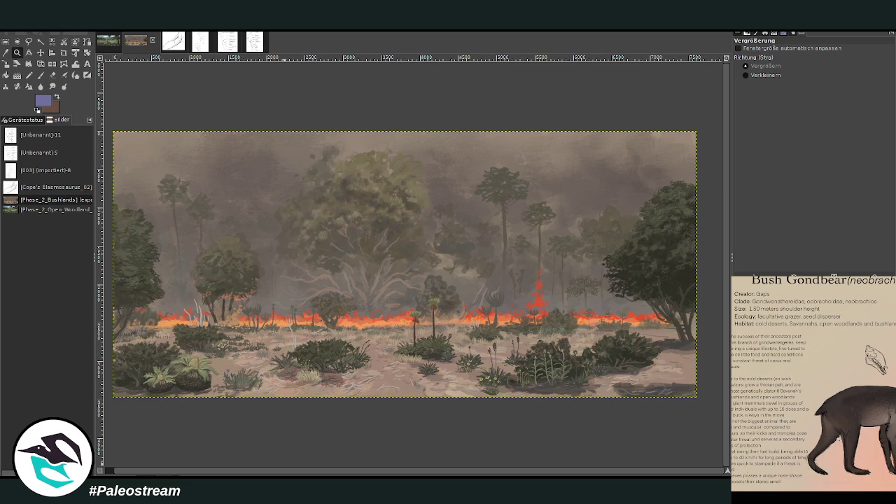
pyautogui.click(799, 492)
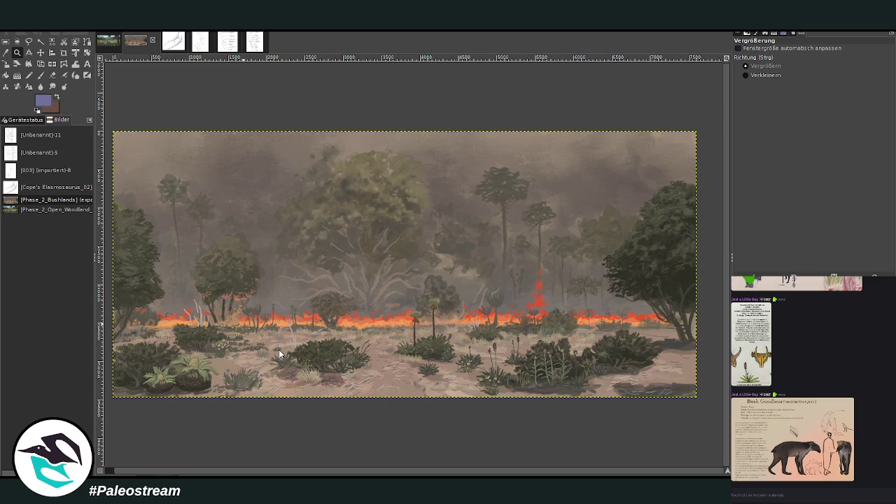
pyautogui.hotkey('ctrl', 'v')
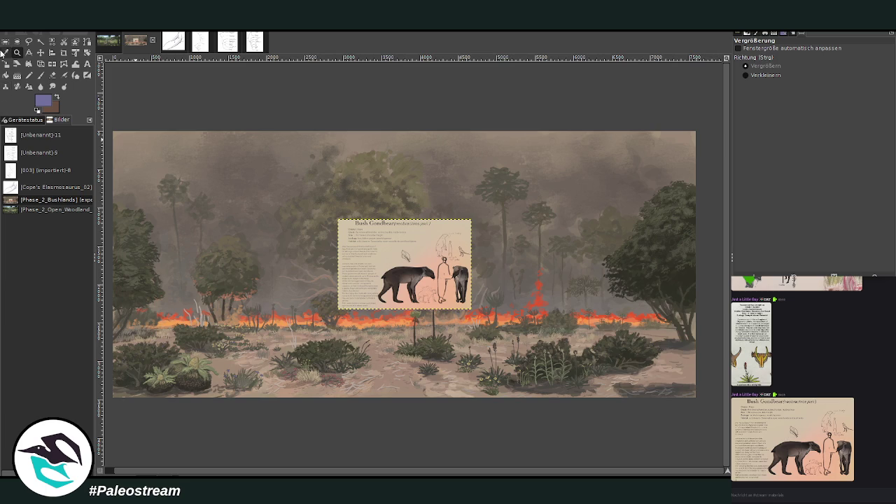
# Step: Move the pasted card left and down, zoom in on it, and anchor it
pyautogui.click(41, 52)
pyautogui.click(41, 52)
pyautogui.moveTo(383, 284)
pyautogui.mouseDown()
pyautogui.moveTo(328, 297)
pyautogui.moveTo(358, 297)
pyautogui.mouseUp()
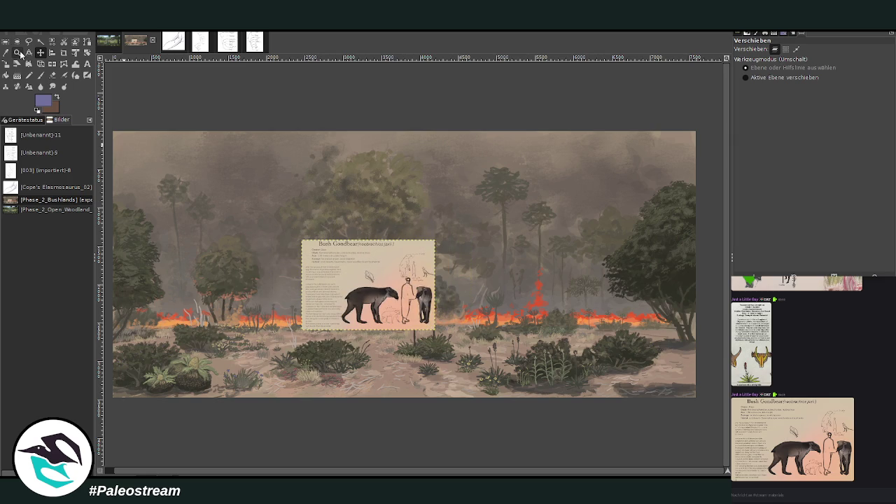
pyautogui.click(18, 52)
pyautogui.moveTo(162, 210); pyautogui.dragTo(500, 400)
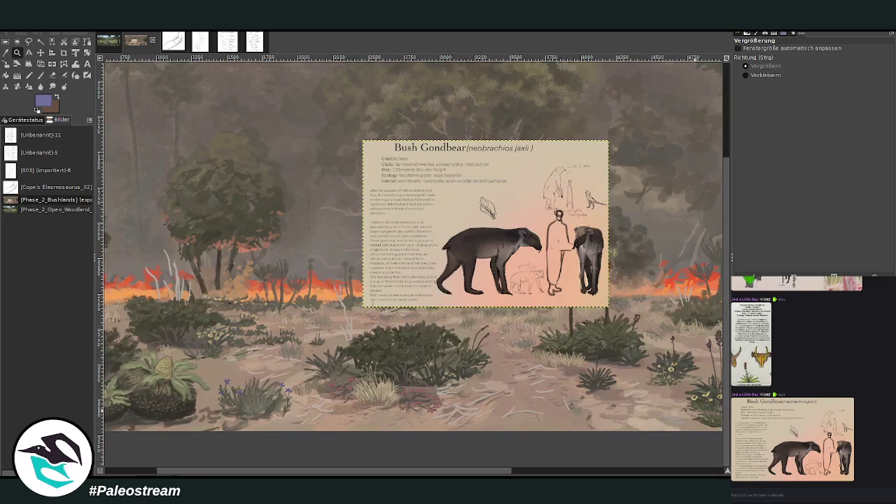
pyautogui.hotkey('ctrl', 'h')
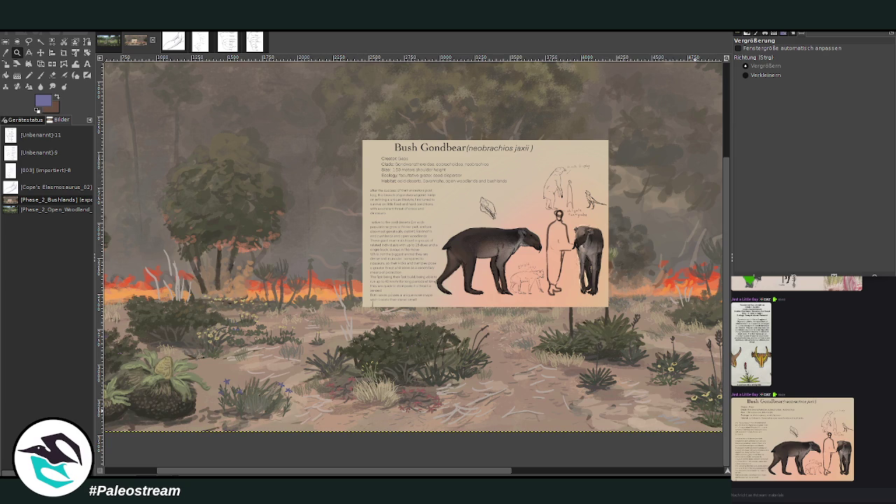
# Step: Nudge the Bush Gondbear card up and right so it sits above the fire line
pyautogui.click(41, 75)
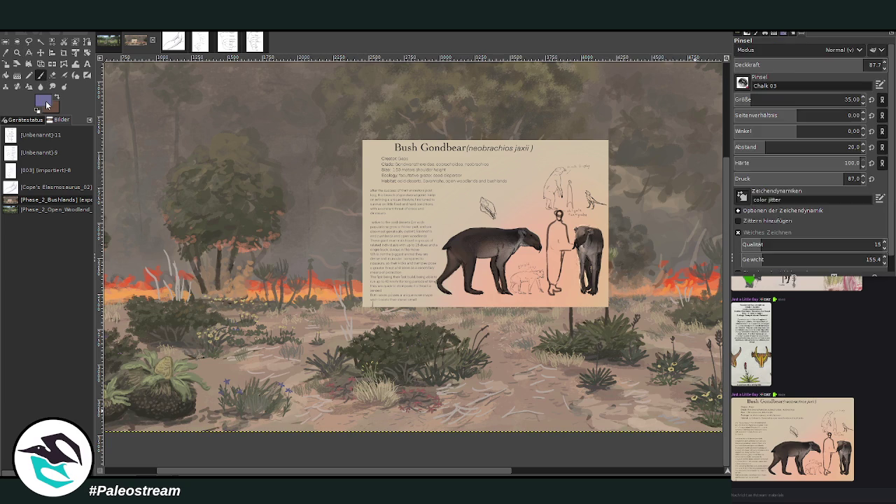
pyautogui.press('z')
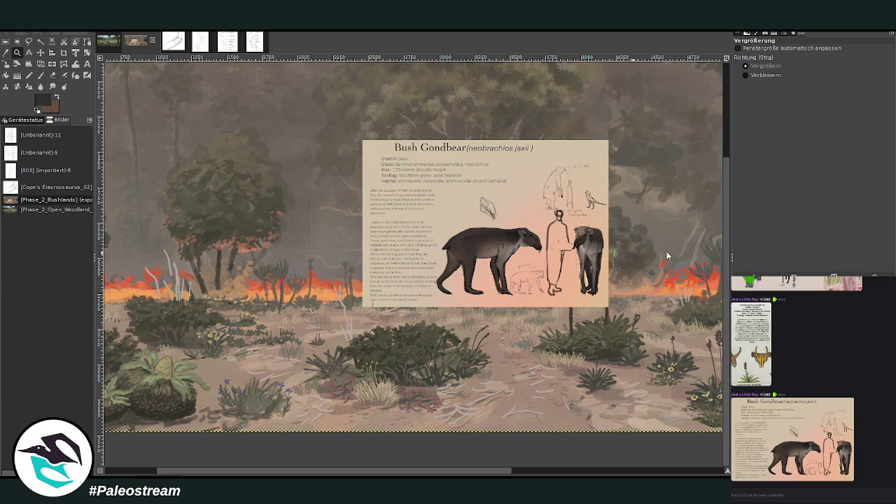
pyautogui.click(41, 75)
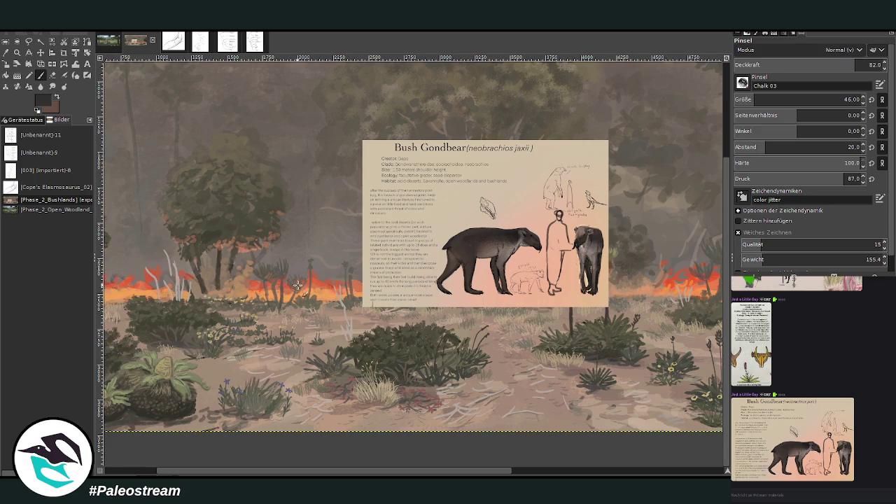
pyautogui.click(40, 53)
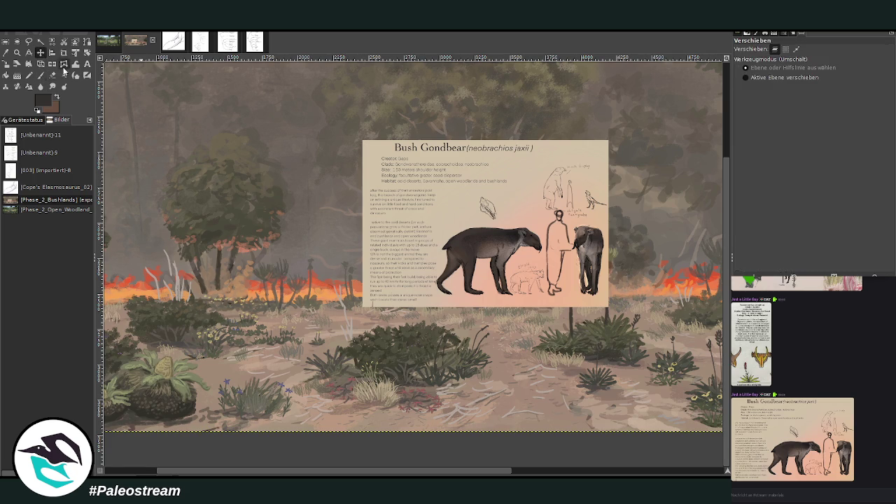
pyautogui.moveTo(440, 218)
pyautogui.mouseDown()
pyautogui.moveTo(483, 199)
pyautogui.moveTo(461, 185)
pyautogui.mouseUp()
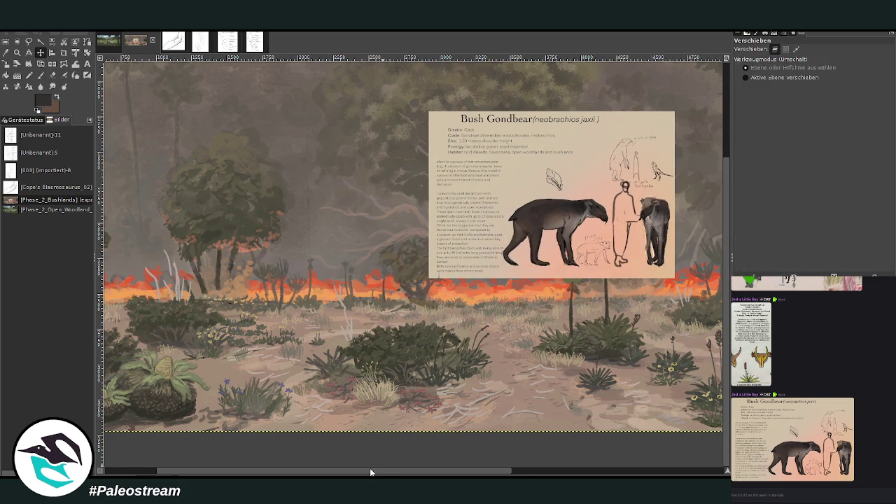
# Step: Set the chalk brush to size 78 and opacity about 85, then rough in the Gondbear's body circles
pyautogui.moveTo(370, 471); pyautogui.dragTo(386, 472)
pyautogui.click(41, 75)
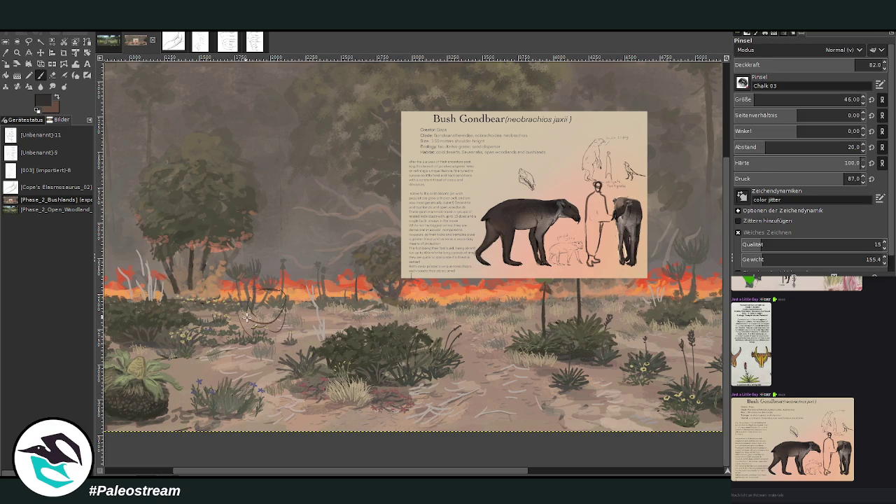
pyautogui.click(766, 98)
pyautogui.click(860, 64)
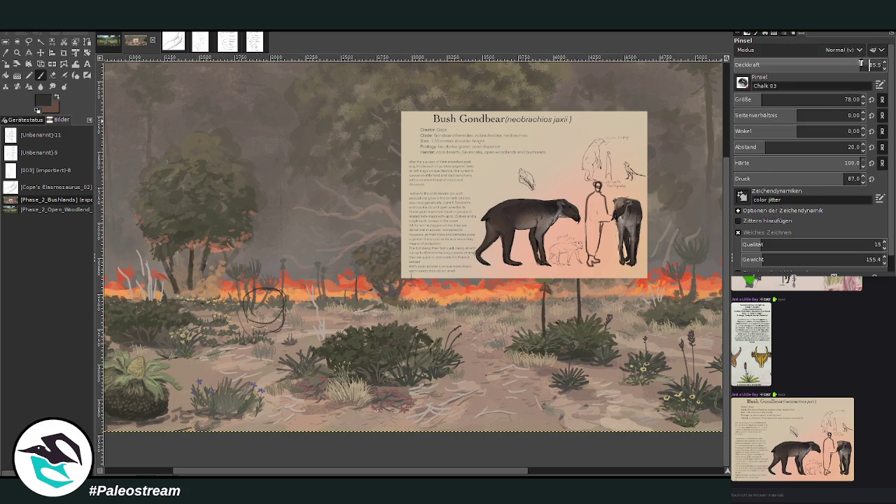
pyautogui.moveTo(246, 306)
pyautogui.mouseDown()
pyautogui.moveTo(245, 385)
pyautogui.moveTo(266, 315)
pyautogui.moveTo(259, 329)
pyautogui.moveTo(237, 315)
pyautogui.mouseUp()
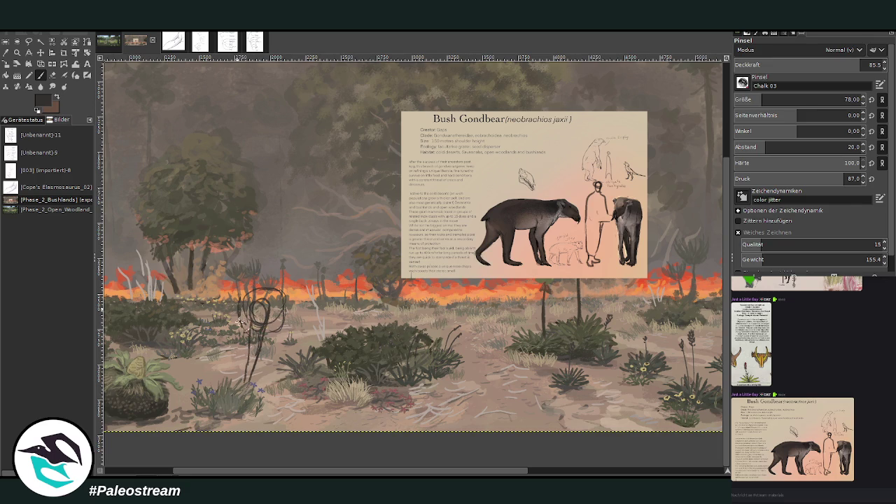
pyautogui.moveTo(280, 294)
pyautogui.mouseDown()
pyautogui.moveTo(291, 343)
pyautogui.moveTo(300, 336)
pyautogui.moveTo(299, 363)
pyautogui.mouseUp()
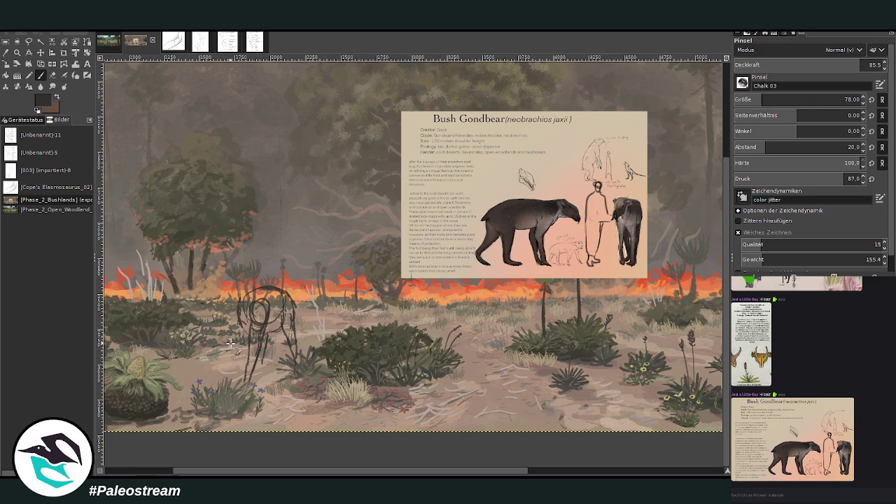
# Step: Erase the first body lines and redraw a loose body circle with curved inner strokes
pyautogui.hotkey('shift', 'e')
pyautogui.moveTo(252, 339)
pyautogui.mouseDown()
pyautogui.moveTo(288, 305)
pyautogui.moveTo(252, 318)
pyautogui.mouseUp()
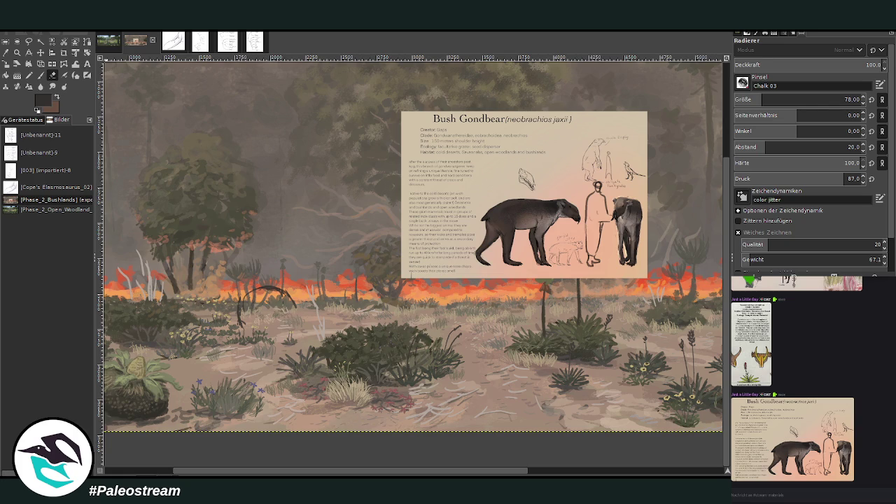
pyautogui.click(40, 74)
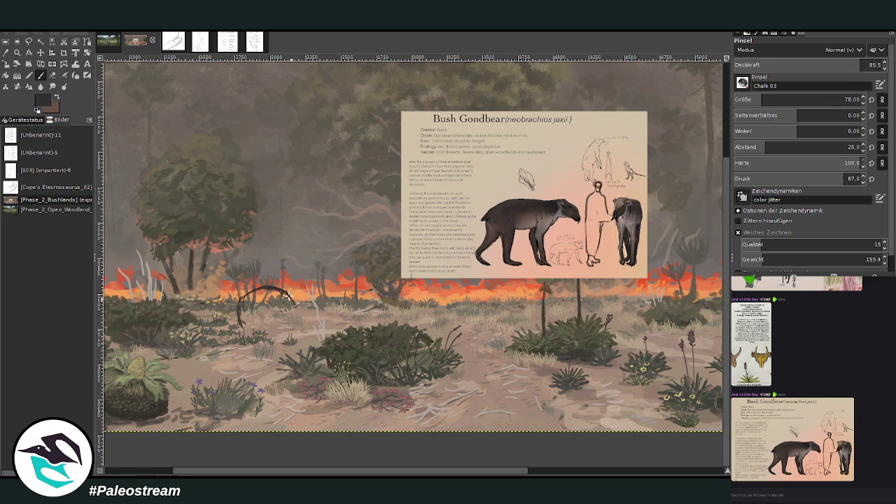
pyautogui.moveTo(262, 325); pyautogui.dragTo(250, 310)
pyautogui.moveTo(252, 327); pyautogui.dragTo(266, 298)
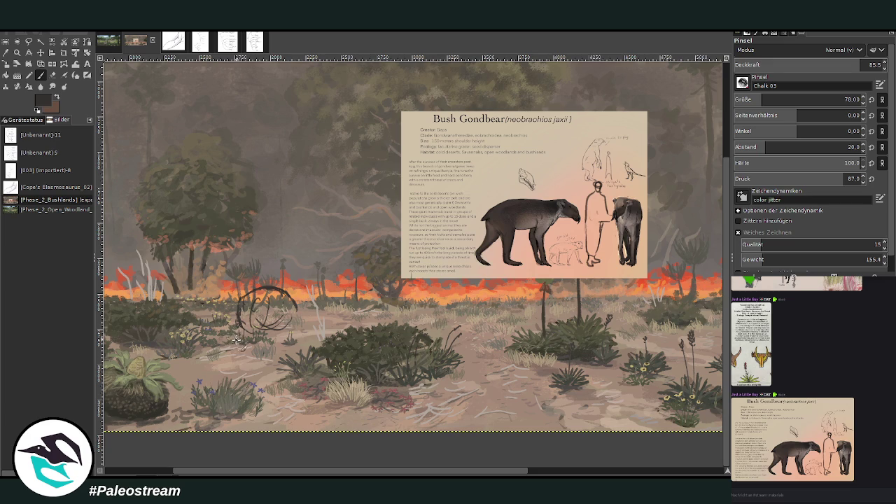
# Step: Sketch the Gondbear's legs beneath the body, then its head and face
pyautogui.moveTo(232, 337); pyautogui.dragTo(218, 367)
pyautogui.moveTo(267, 326); pyautogui.dragTo(279, 366)
pyautogui.moveTo(294, 312); pyautogui.dragTo(297, 370)
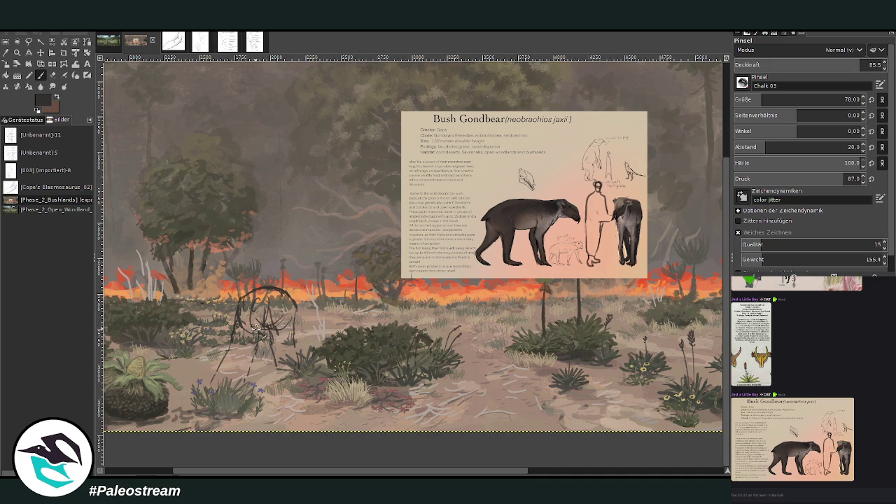
pyautogui.moveTo(272, 329); pyautogui.dragTo(278, 378)
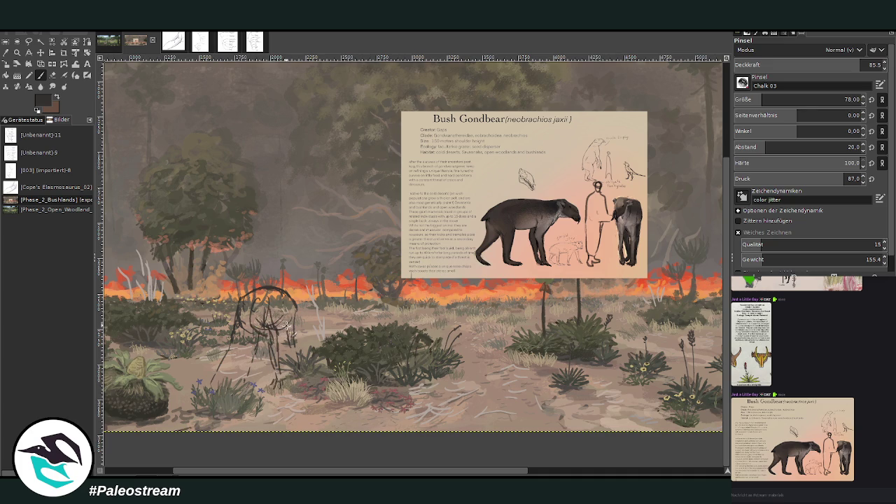
pyautogui.moveTo(293, 300)
pyautogui.mouseDown()
pyautogui.moveTo(296, 343)
pyautogui.moveTo(276, 329)
pyautogui.mouseUp()
pyautogui.scroll(-2, 192, 357)
# Step: Zoom in on the foreground and erase the old animal sketch
pyautogui.scroll(-2, 191, 357)
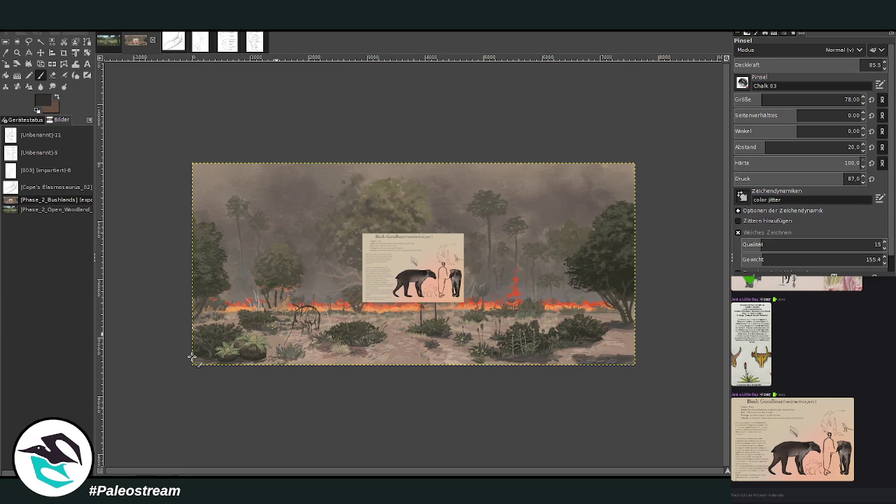
pyautogui.click(17, 53)
pyautogui.moveTo(260, 203); pyautogui.dragTo(420, 362)
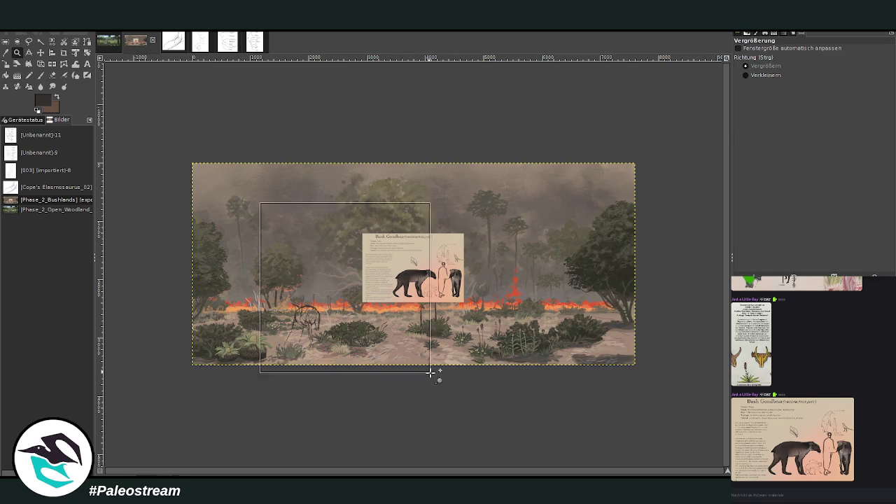
pyautogui.click(54, 76)
pyautogui.moveTo(291, 277); pyautogui.dragTo(312, 373)
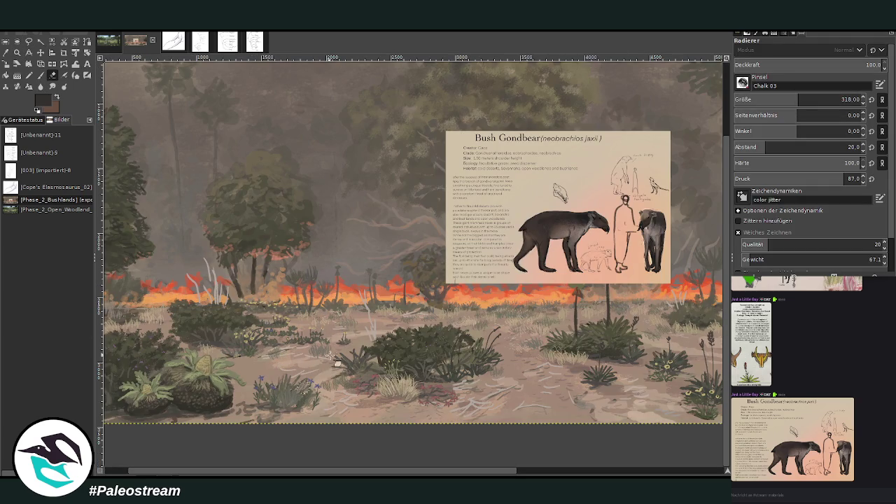
# Step: Move the Bush Gondbear info card up and left, then zoom in on the foreground below it
pyautogui.click(41, 53)
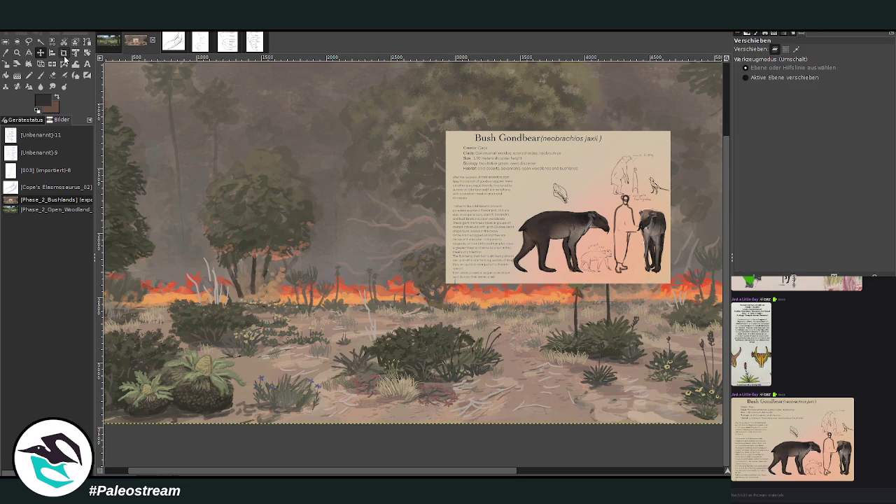
pyautogui.moveTo(477, 222); pyautogui.dragTo(279, 181)
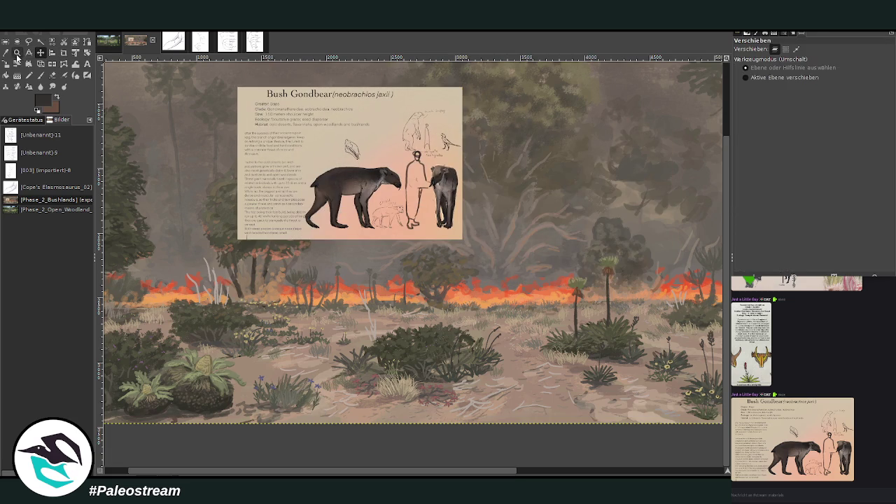
pyautogui.click(16, 53)
pyautogui.moveTo(196, 114); pyautogui.dragTo(491, 429)
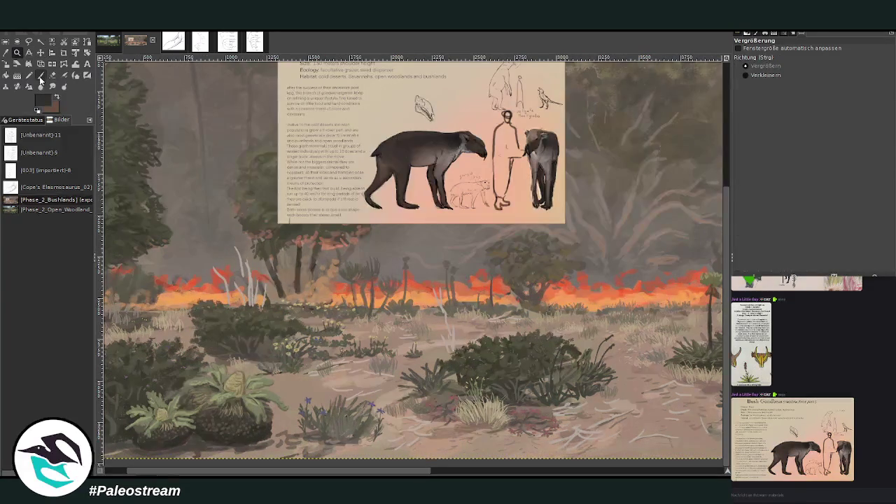
# Step: Set the chalk brush to size 72, opacity 89.3, and sketch the rounded body outline
pyautogui.click(40, 75)
pyautogui.click(869, 64)
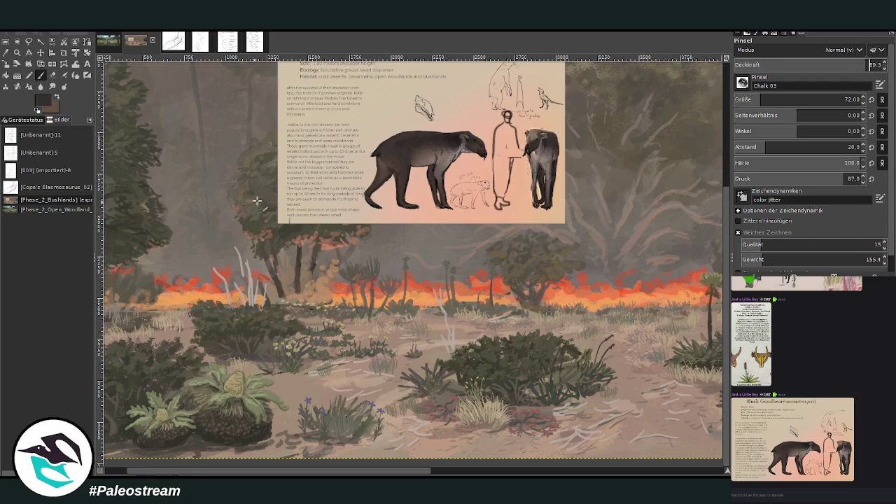
pyautogui.moveTo(320, 266)
pyautogui.mouseDown()
pyautogui.moveTo(356, 270)
pyautogui.moveTo(339, 341)
pyautogui.moveTo(348, 313)
pyautogui.moveTo(326, 299)
pyautogui.moveTo(361, 354)
pyautogui.moveTo(351, 374)
pyautogui.mouseUp()
# Step: Undo a stray guide line and draw the body's left and right sides down toward the ground
pyautogui.moveTo(312, 302); pyautogui.dragTo(320, 358)
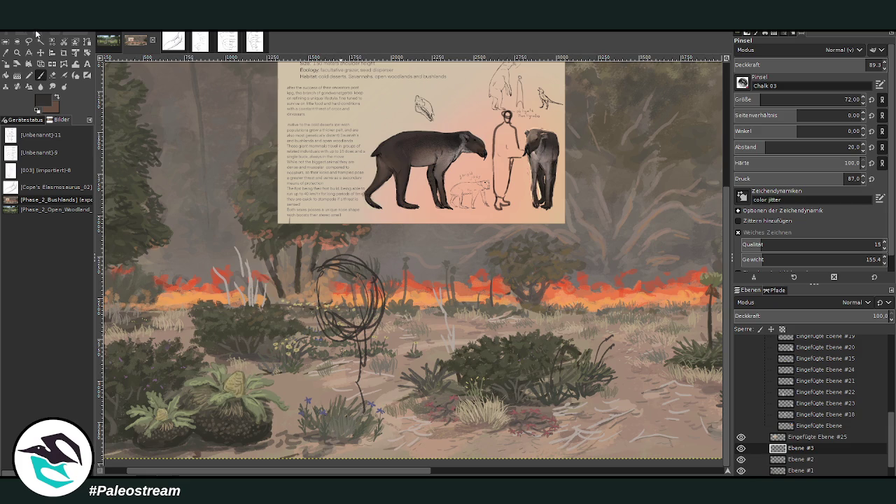
pyautogui.hotkey('ctrl', 'z')
pyautogui.hotkey('ctrl', 'z')
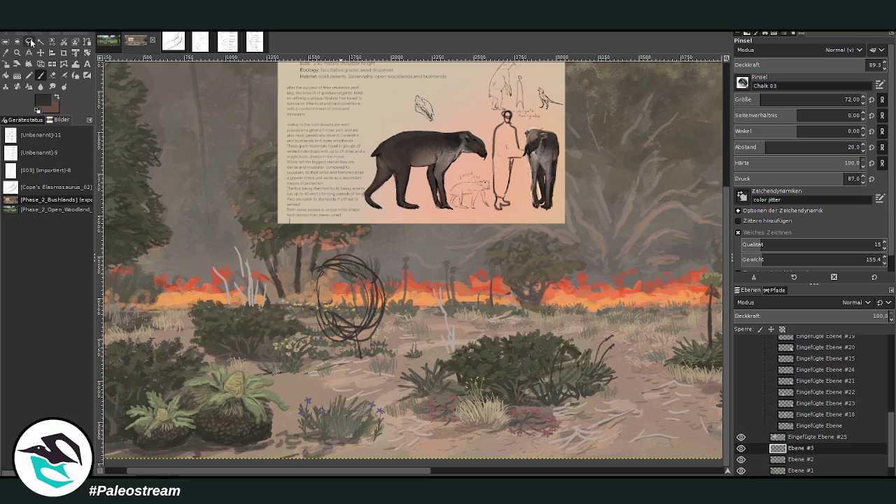
pyautogui.moveTo(358, 312); pyautogui.dragTo(345, 373)
pyautogui.moveTo(319, 313); pyautogui.dragTo(308, 380)
pyautogui.moveTo(384, 290)
pyautogui.mouseDown()
pyautogui.moveTo(393, 360)
pyautogui.moveTo(367, 350)
pyautogui.moveTo(392, 324)
pyautogui.moveTo(392, 407)
pyautogui.mouseUp()
pyautogui.moveTo(389, 358); pyautogui.dragTo(396, 411)
# Step: Sketch the legs reaching the ground, diagonal torso strokes, and a refined front leg
pyautogui.moveTo(346, 353); pyautogui.dragTo(358, 401)
pyautogui.moveTo(359, 367); pyautogui.dragTo(362, 403)
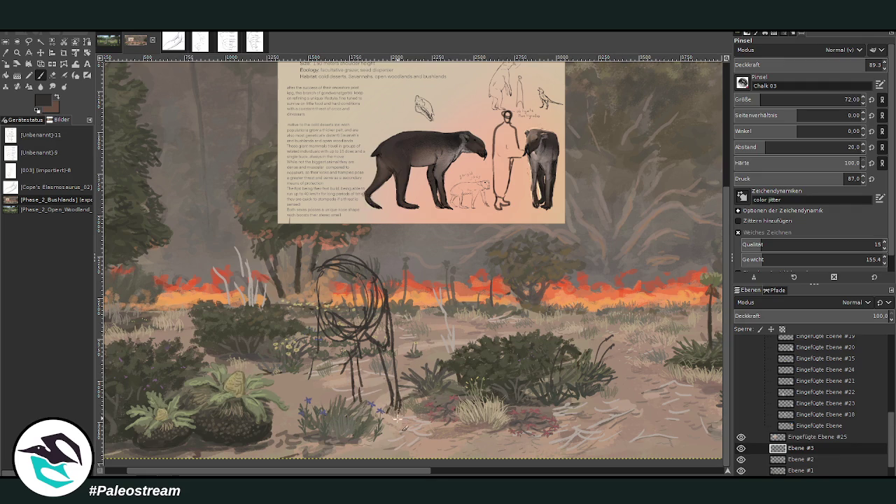
pyautogui.moveTo(395, 417); pyautogui.dragTo(398, 397)
pyautogui.moveTo(354, 387)
pyautogui.mouseDown()
pyautogui.moveTo(344, 356)
pyautogui.moveTo(357, 396)
pyautogui.mouseUp()
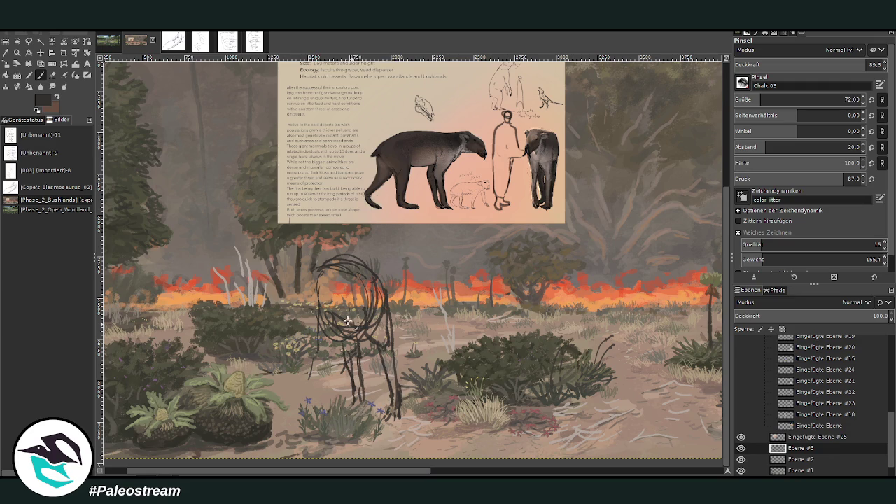
pyautogui.moveTo(362, 339); pyautogui.dragTo(322, 393)
pyautogui.moveTo(341, 372)
pyautogui.mouseDown()
pyautogui.moveTo(325, 389)
pyautogui.moveTo(331, 379)
pyautogui.mouseUp()
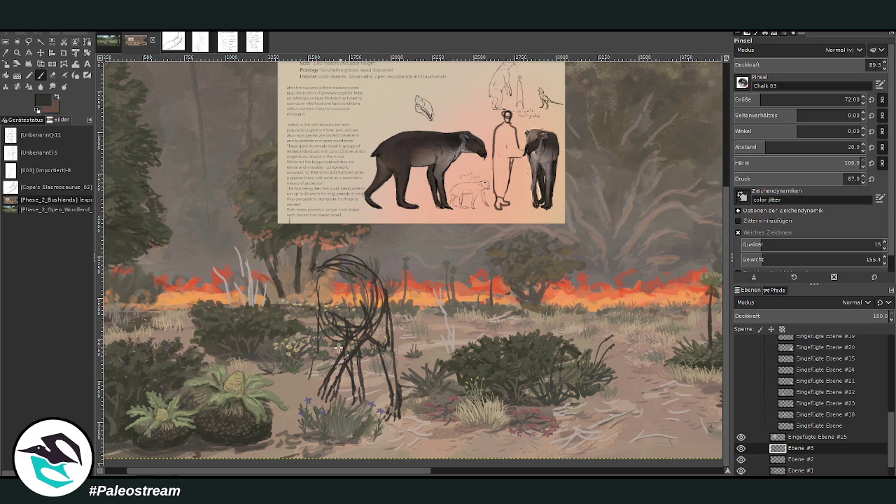
pyautogui.moveTo(321, 359); pyautogui.dragTo(316, 378)
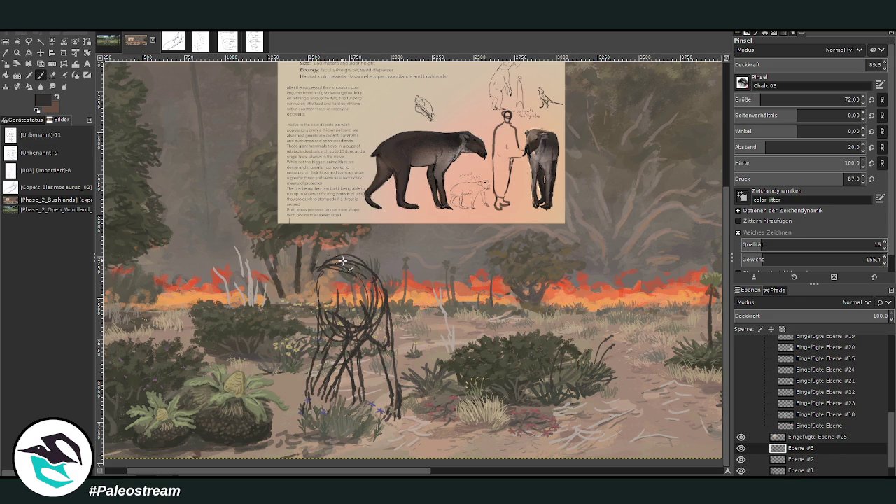
pyautogui.hotkey('shift', 'e')
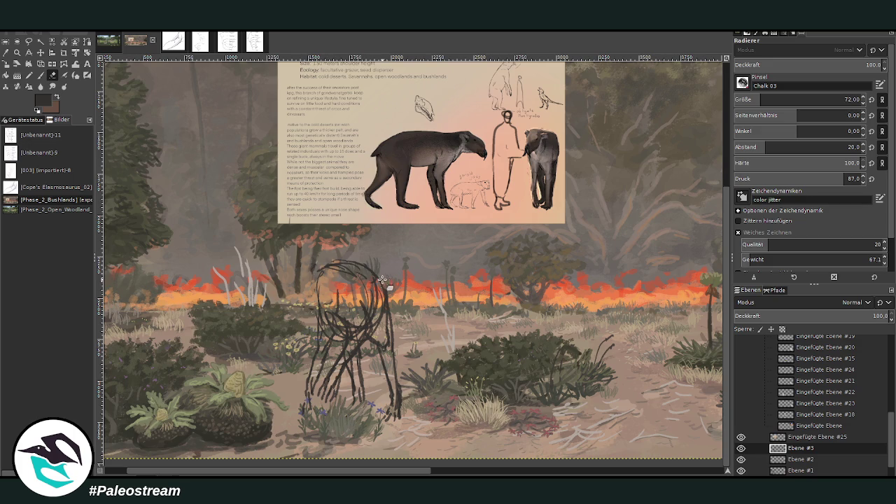
# Step: Outline the right side of the head and neck and the head's top curve
pyautogui.press('p')
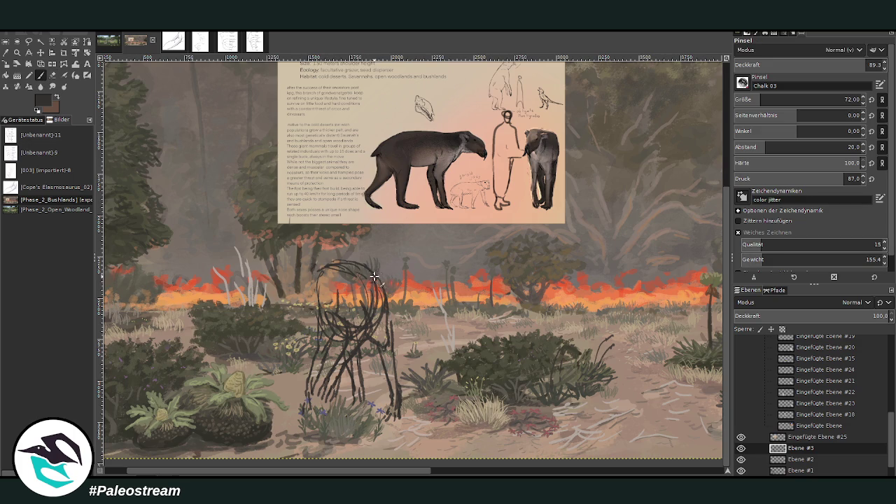
pyautogui.moveTo(382, 278); pyautogui.dragTo(396, 349)
pyautogui.moveTo(377, 278); pyautogui.dragTo(329, 267)
pyautogui.click(53, 75)
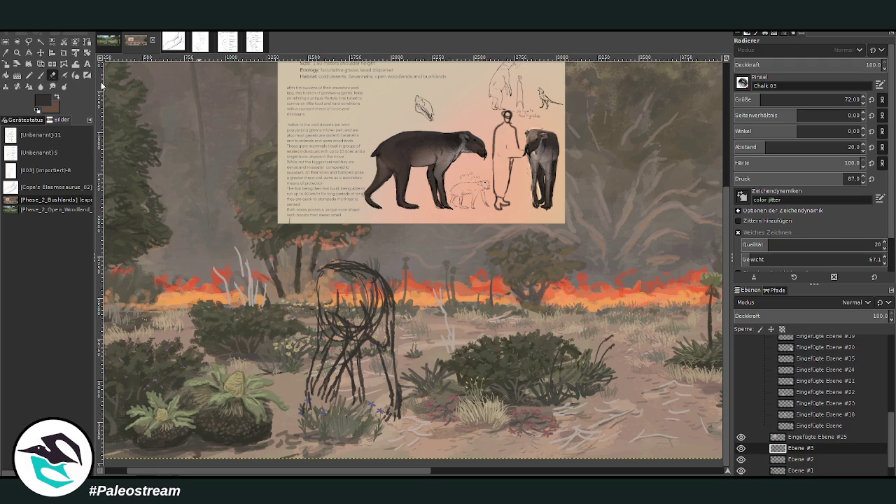
pyautogui.click(41, 74)
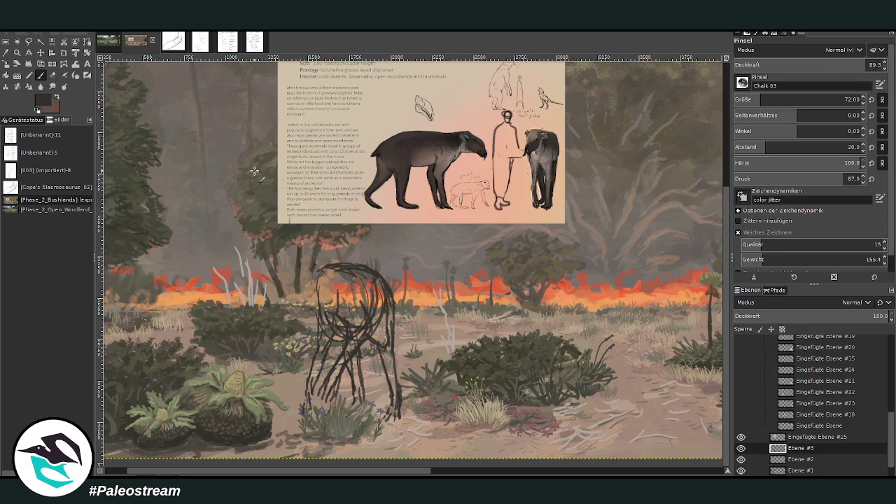
pyautogui.moveTo(327, 269); pyautogui.dragTo(311, 250)
# Step: Add strokes around the lowered head, erase unwanted head and neck lines, and redraw the head outline
pyautogui.hotkey('shift', 'e')
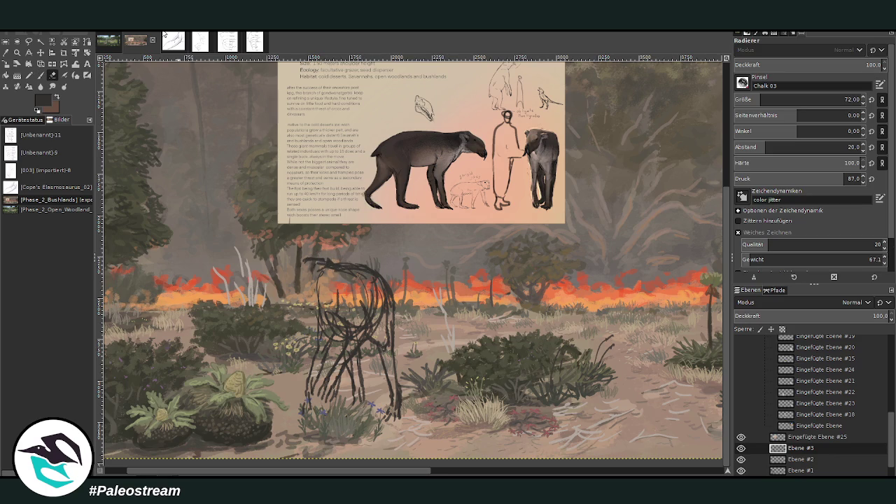
pyautogui.press('p')
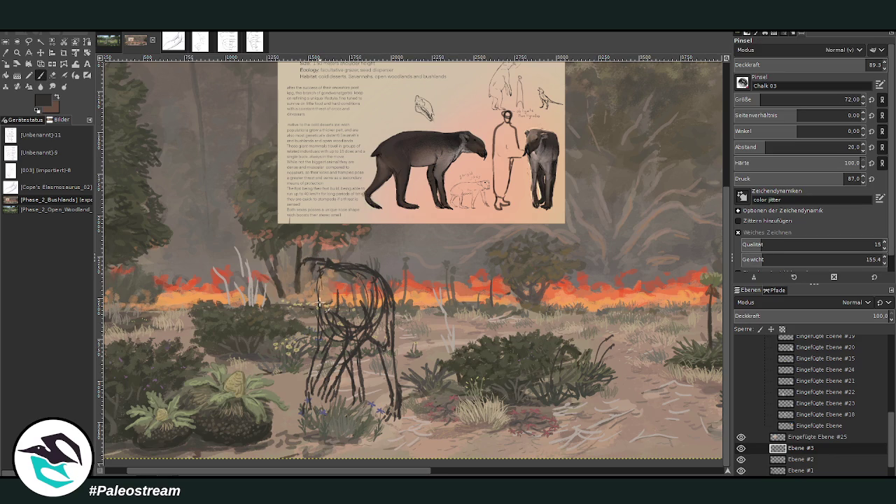
pyautogui.moveTo(326, 271); pyautogui.dragTo(323, 298)
pyautogui.moveTo(303, 264)
pyautogui.mouseDown()
pyautogui.moveTo(298, 280)
pyautogui.moveTo(312, 266)
pyautogui.mouseUp()
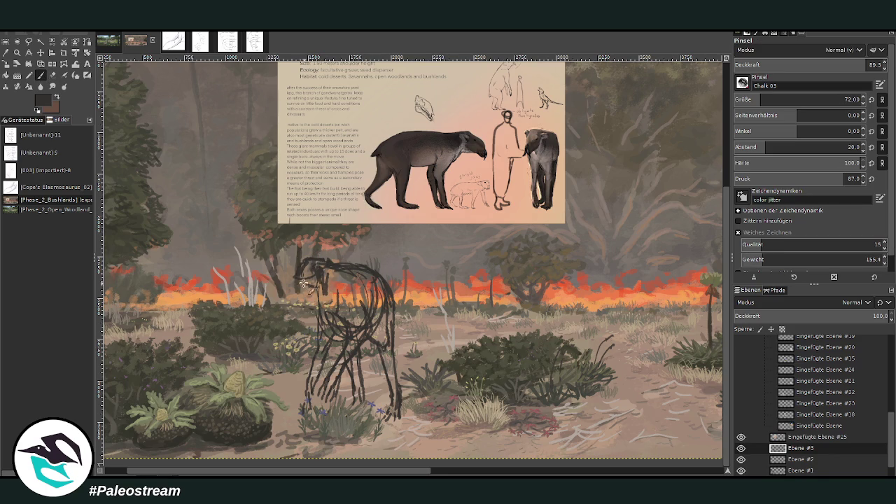
pyautogui.hotkey('shift', 'e')
pyautogui.moveTo(298, 267)
pyautogui.mouseDown()
pyautogui.moveTo(300, 300)
pyautogui.moveTo(313, 252)
pyautogui.moveTo(334, 305)
pyautogui.moveTo(308, 255)
pyautogui.mouseUp()
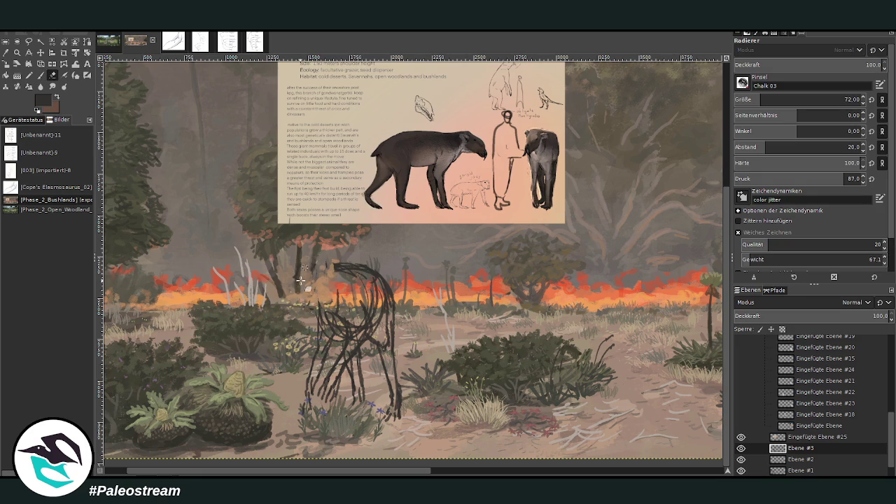
pyautogui.press('p')
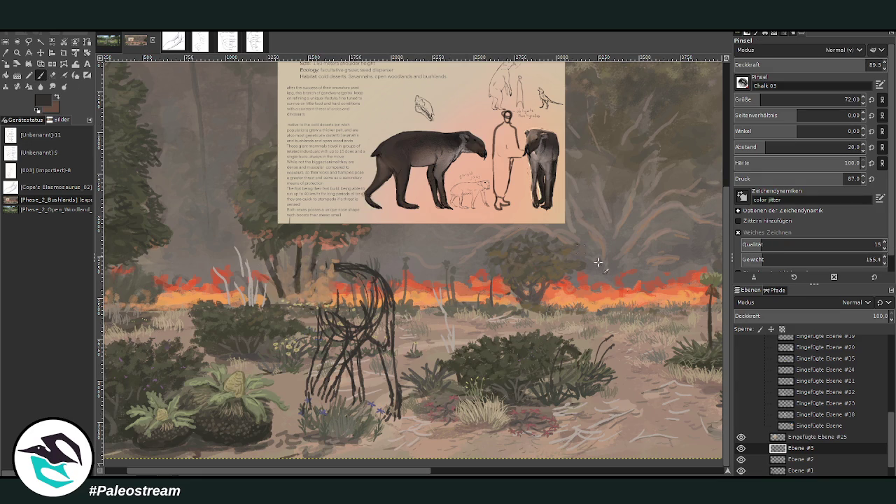
pyautogui.moveTo(347, 277)
pyautogui.mouseDown()
pyautogui.moveTo(324, 259)
pyautogui.moveTo(311, 263)
pyautogui.moveTo(354, 285)
pyautogui.mouseUp()
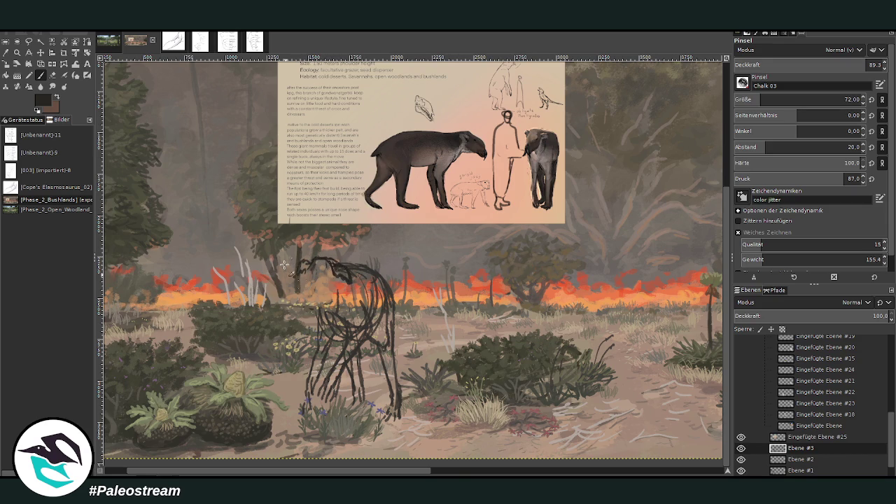
# Step: Move the info card further left and zoom in on the Gondbear sketch
pyautogui.click(40, 53)
pyautogui.moveTo(420, 140); pyautogui.dragTo(301, 158)
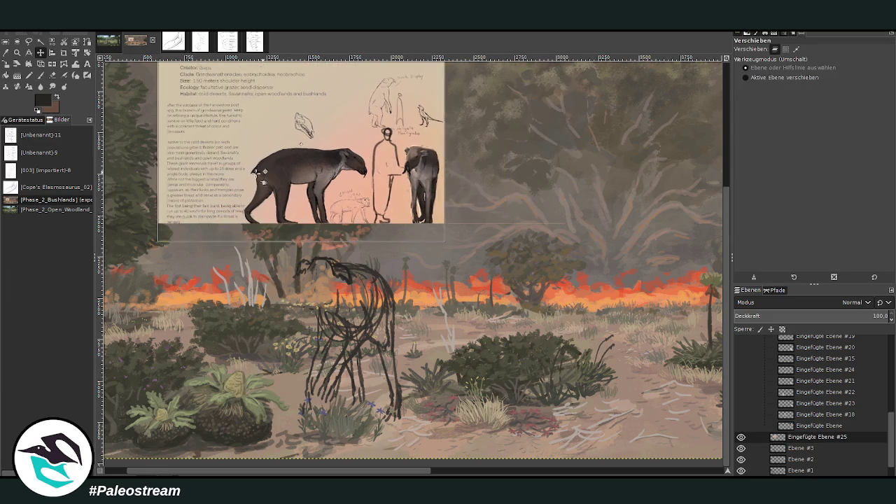
pyautogui.click(17, 52)
pyautogui.moveTo(217, 126); pyautogui.dragTo(480, 433)
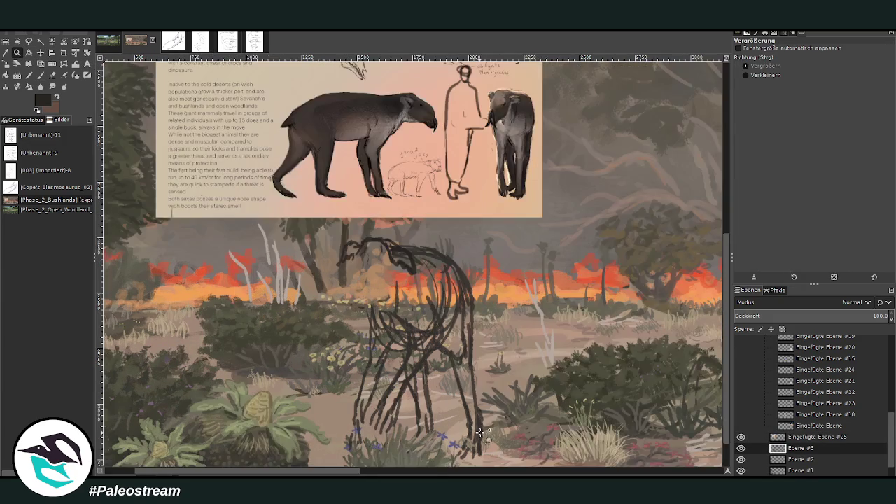
# Step: At brush opacity 76.7, add faint curved strokes shaping the head and trunk
pyautogui.click(40, 75)
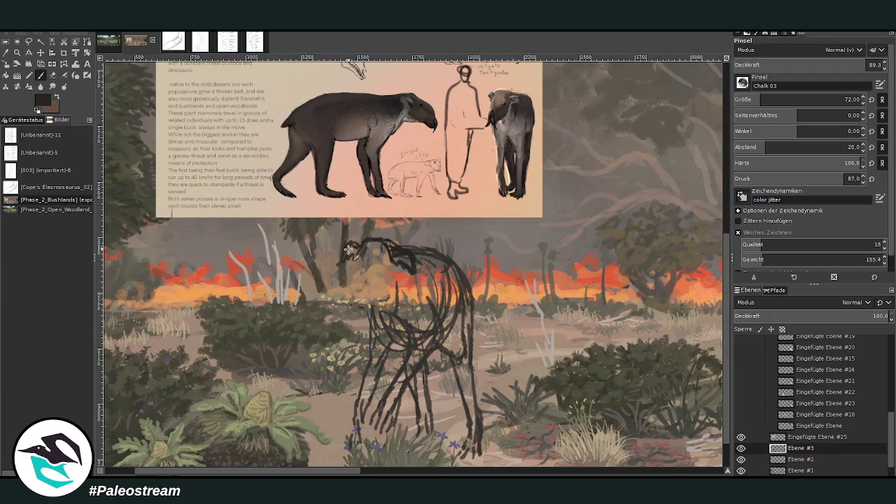
pyautogui.click(835, 65)
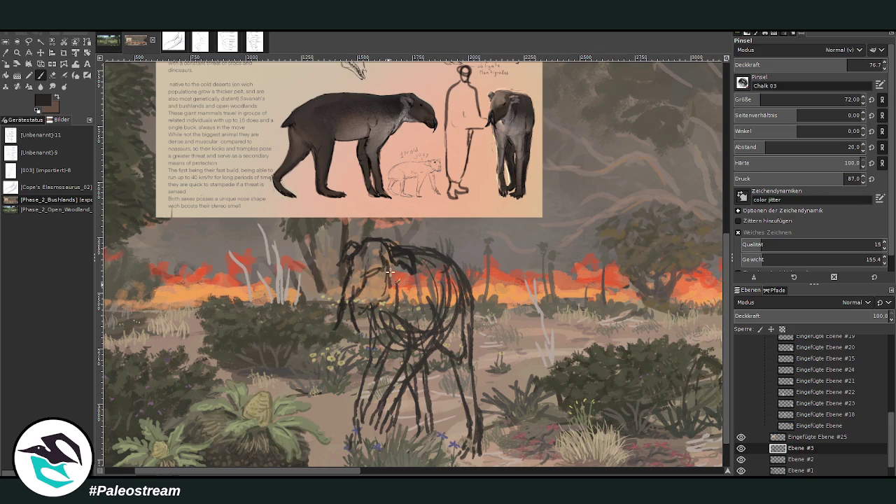
pyautogui.moveTo(390, 259)
pyautogui.mouseDown()
pyautogui.moveTo(360, 299)
pyautogui.moveTo(391, 311)
pyautogui.moveTo(399, 326)
pyautogui.moveTo(417, 277)
pyautogui.moveTo(430, 320)
pyautogui.moveTo(438, 249)
pyautogui.moveTo(431, 348)
pyautogui.mouseUp()
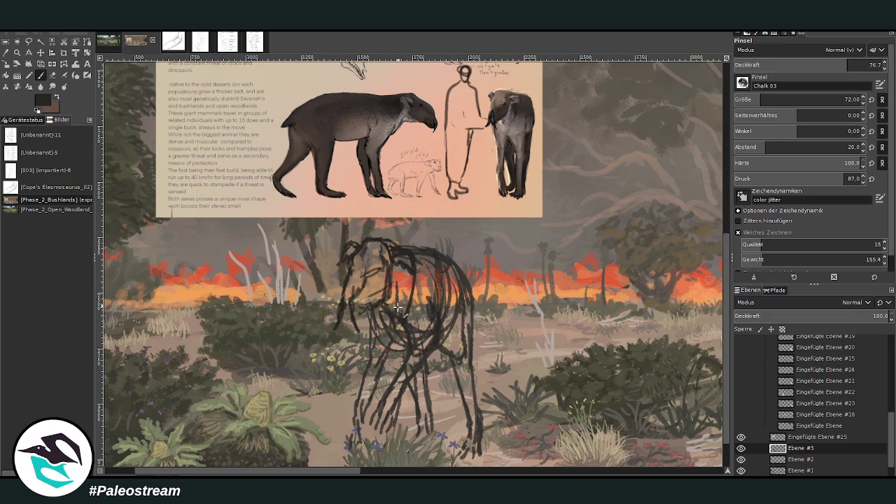
pyautogui.moveTo(371, 306)
pyautogui.mouseDown()
pyautogui.moveTo(373, 361)
pyautogui.moveTo(396, 353)
pyautogui.moveTo(383, 324)
pyautogui.mouseUp()
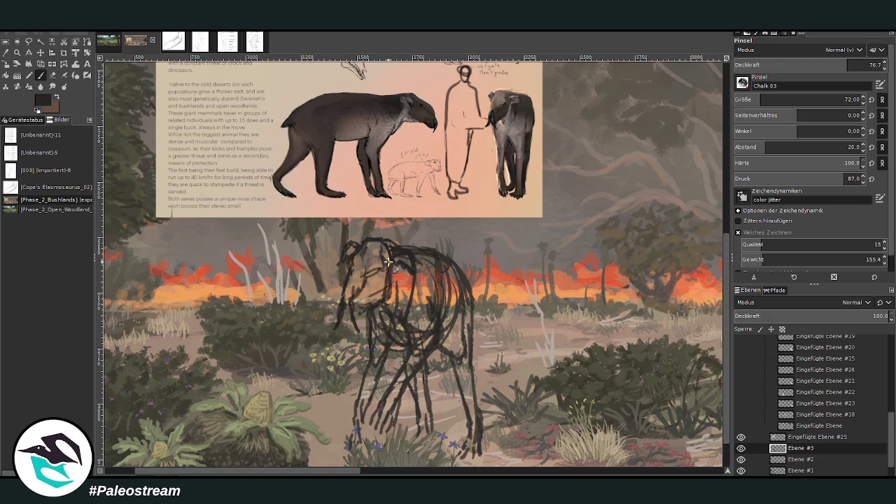
# Step: Rough in the small figure's arched back, head and front and rear legs in black chalk lines
pyautogui.moveTo(344, 472); pyautogui.dragTo(388, 472)
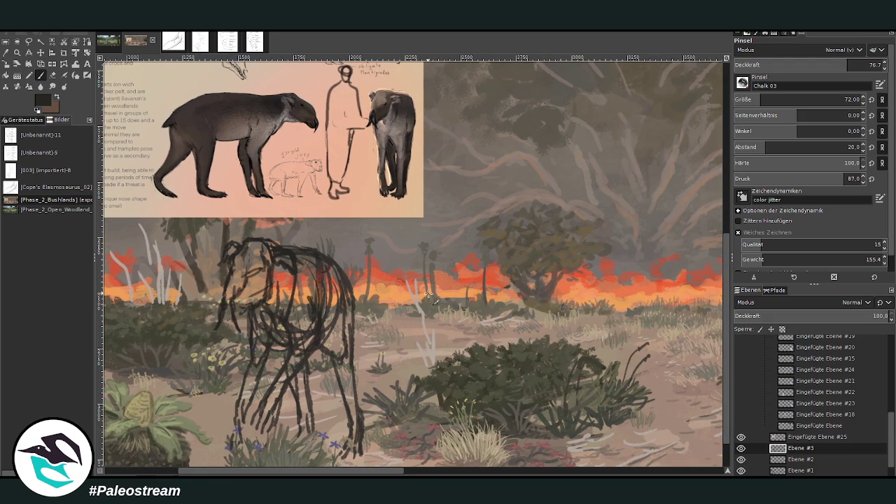
pyautogui.moveTo(413, 294)
pyautogui.mouseDown()
pyautogui.moveTo(424, 284)
pyautogui.moveTo(450, 293)
pyautogui.moveTo(456, 311)
pyautogui.moveTo(404, 294)
pyautogui.moveTo(441, 287)
pyautogui.mouseUp()
pyautogui.hotkey('ctrl', 'z')
pyautogui.moveTo(425, 317); pyautogui.dragTo(419, 374)
pyautogui.moveTo(397, 326)
pyautogui.mouseDown()
pyautogui.moveTo(371, 382)
pyautogui.moveTo(399, 319)
pyautogui.mouseUp()
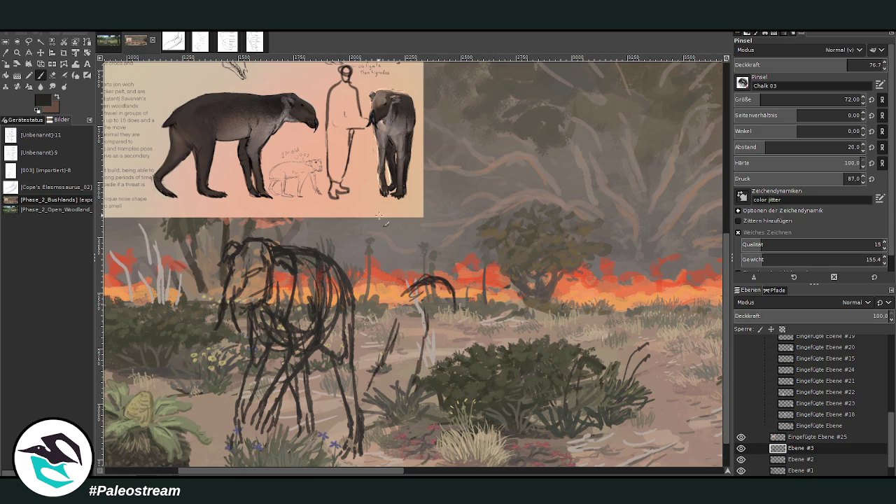
pyautogui.moveTo(419, 280)
pyautogui.mouseDown()
pyautogui.moveTo(404, 288)
pyautogui.moveTo(408, 299)
pyautogui.moveTo(388, 302)
pyautogui.moveTo(387, 329)
pyautogui.moveTo(402, 327)
pyautogui.moveTo(390, 323)
pyautogui.mouseUp()
pyautogui.moveTo(453, 301)
pyautogui.mouseDown()
pyautogui.moveTo(434, 337)
pyautogui.moveTo(465, 338)
pyautogui.mouseUp()
pyautogui.moveTo(454, 293)
pyautogui.mouseDown()
pyautogui.moveTo(465, 356)
pyautogui.moveTo(437, 357)
pyautogui.mouseUp()
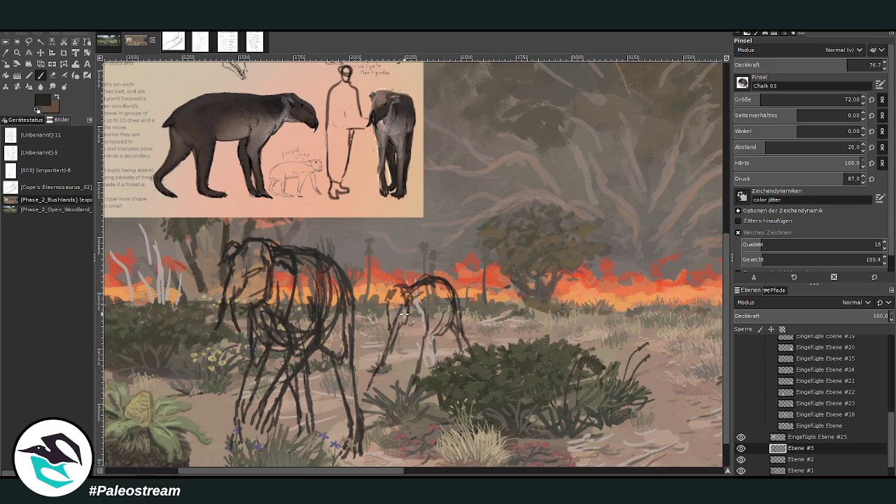
pyautogui.moveTo(391, 316); pyautogui.dragTo(392, 336)
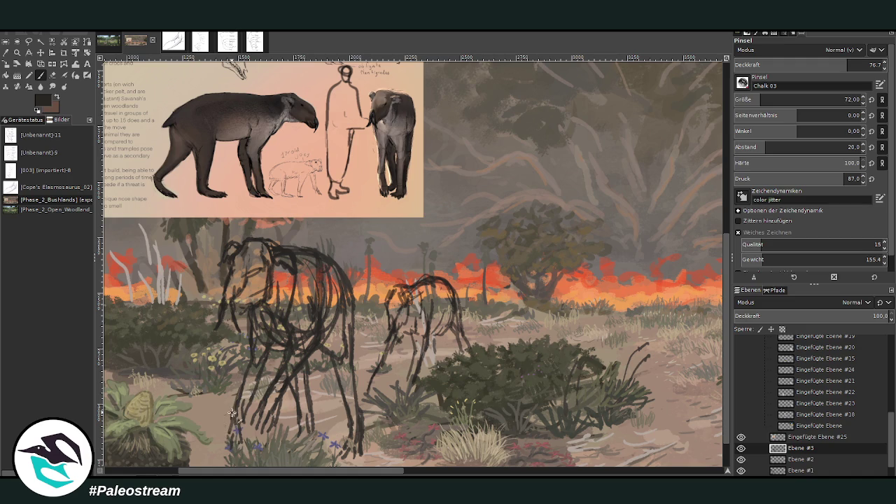
# Step: Redraw the smaller figure's head, rear and legs with the Paintbrush
pyautogui.click(53, 75)
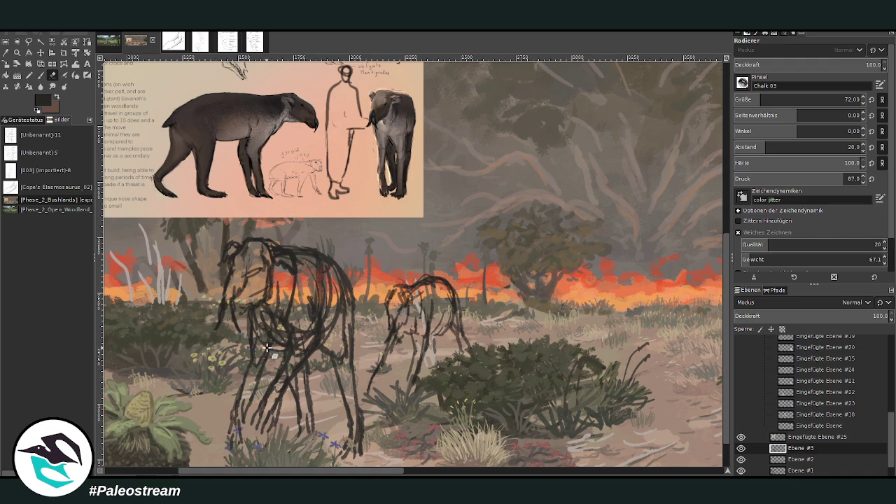
pyautogui.click(41, 75)
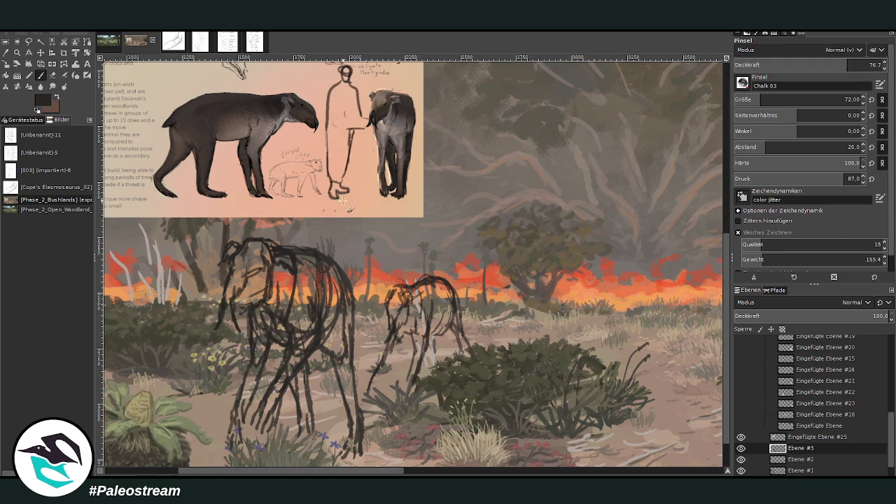
pyautogui.moveTo(317, 261); pyautogui.dragTo(313, 318)
pyautogui.moveTo(324, 277); pyautogui.dragTo(341, 369)
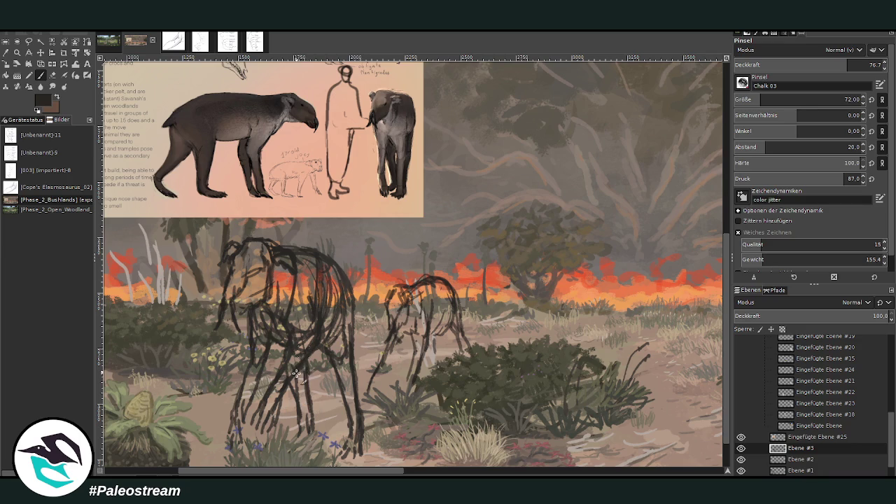
# Step: Erase and retouch parts of the small figure, alternating between Eraser and Paintbrush
pyautogui.hotkey('shift', 'e')
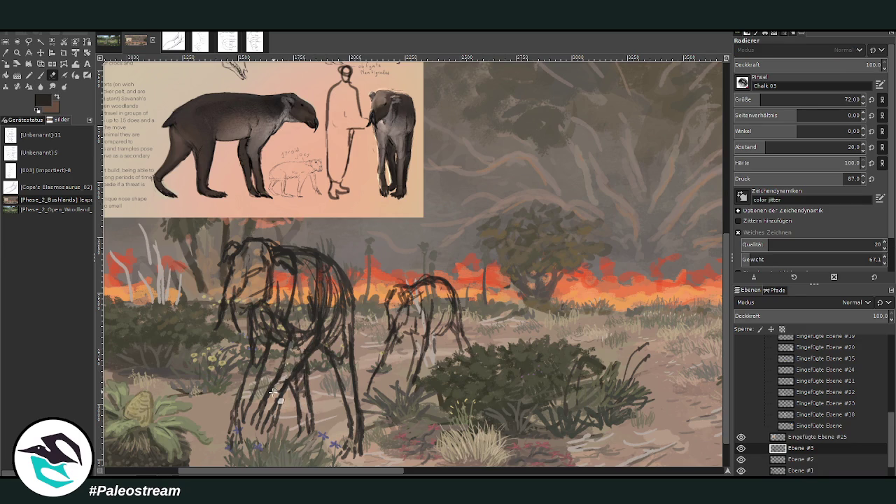
pyautogui.click(40, 75)
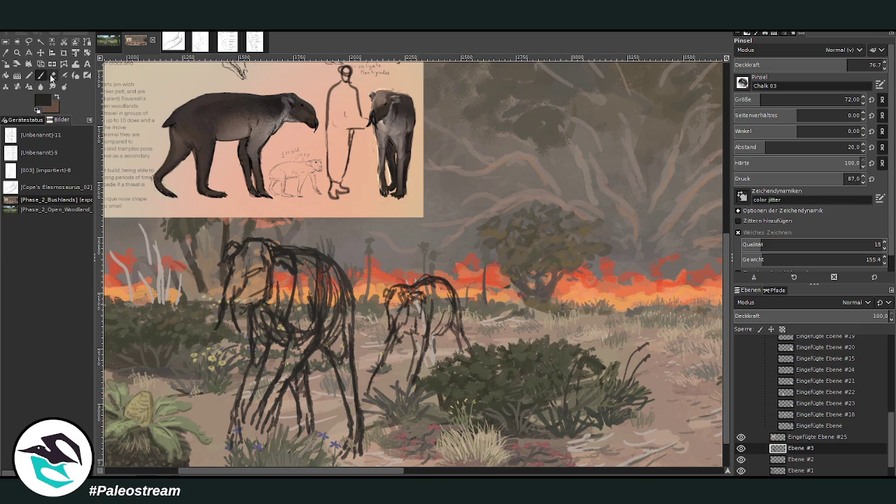
pyautogui.hotkey('shift', 'e')
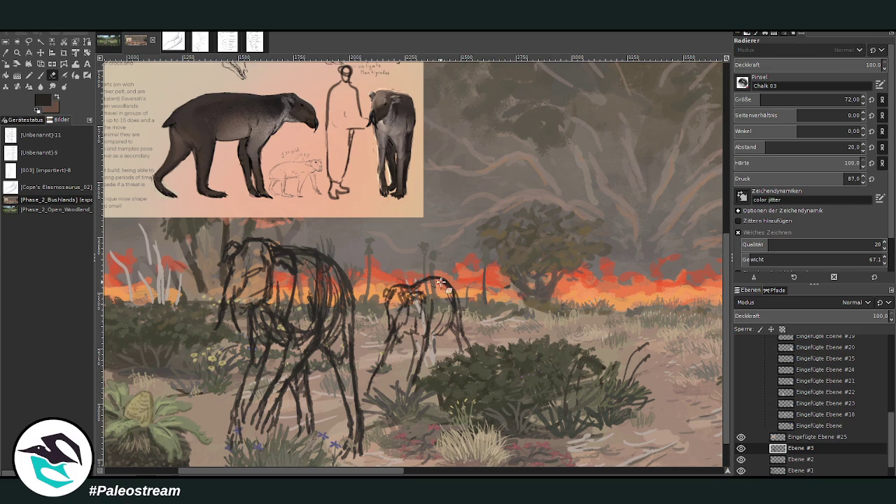
pyautogui.click(41, 75)
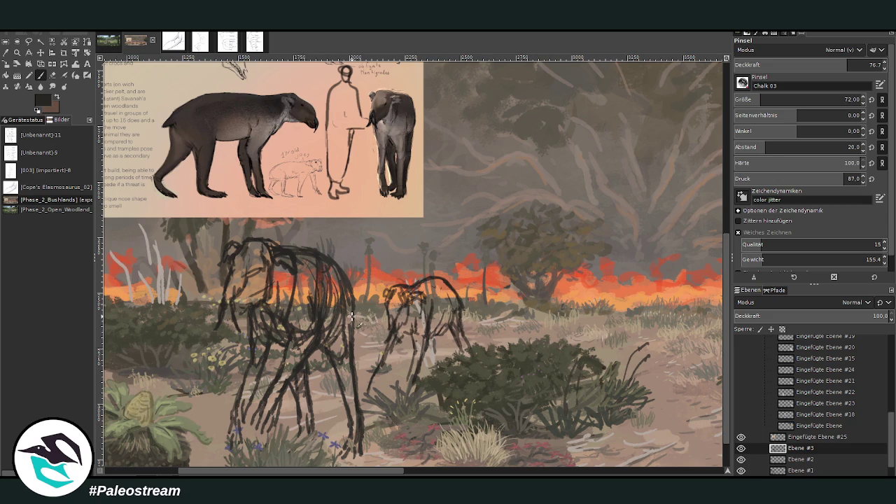
pyautogui.moveTo(334, 471); pyautogui.dragTo(317, 471)
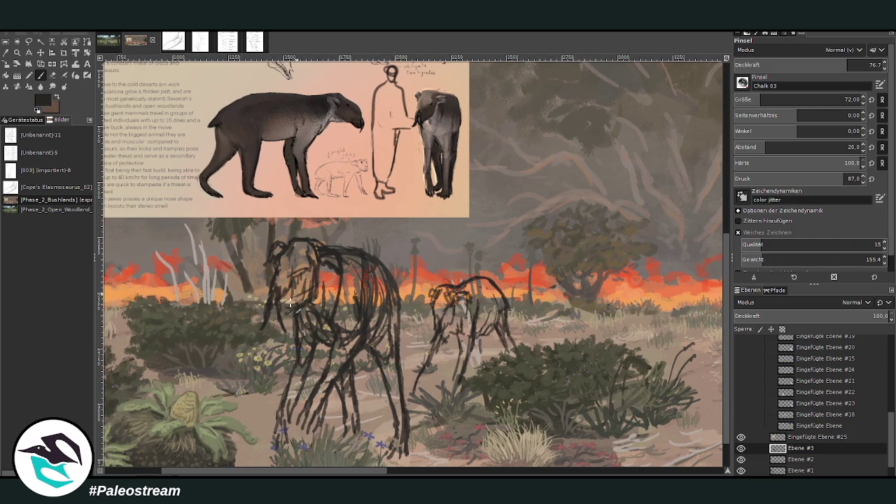
pyautogui.scroll(-2, 259, 355)
# Step: Frame the fire line and sketches with the Zoom tool, then switch to Discord
pyautogui.scroll(-2, 259, 354)
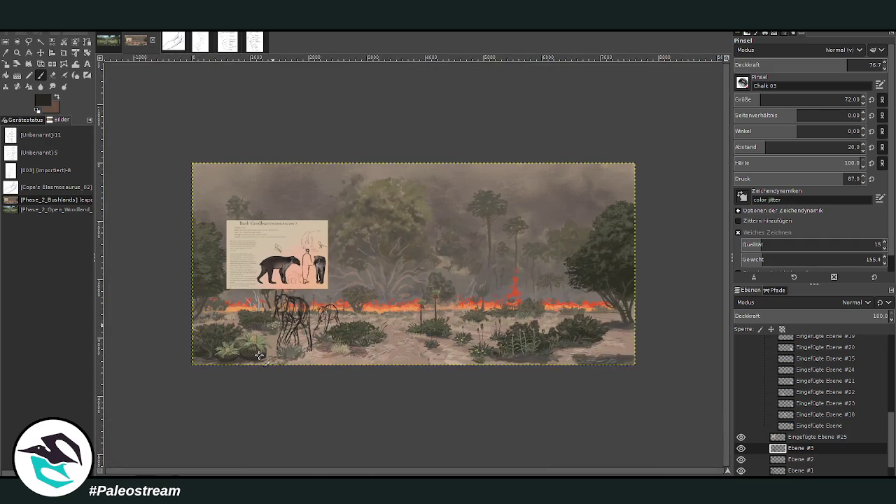
pyautogui.press('z')
pyautogui.moveTo(327, 169); pyautogui.dragTo(515, 376)
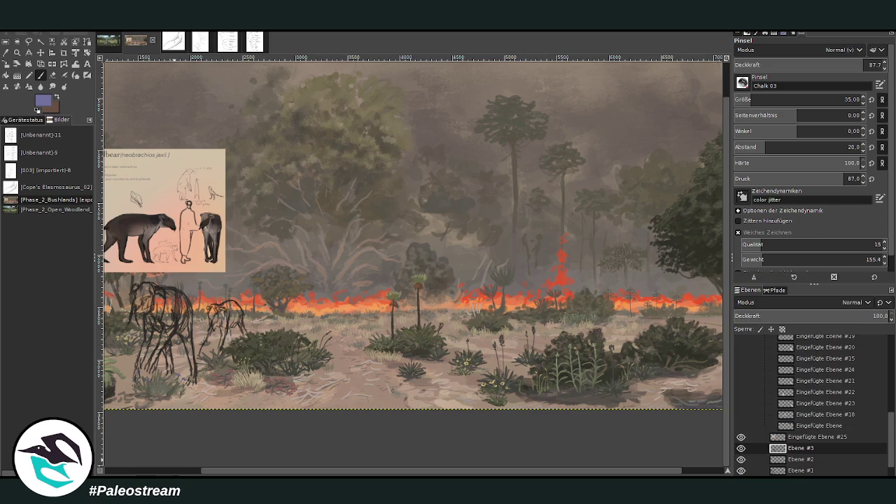
pyautogui.hotkey('alt', 'Tab')
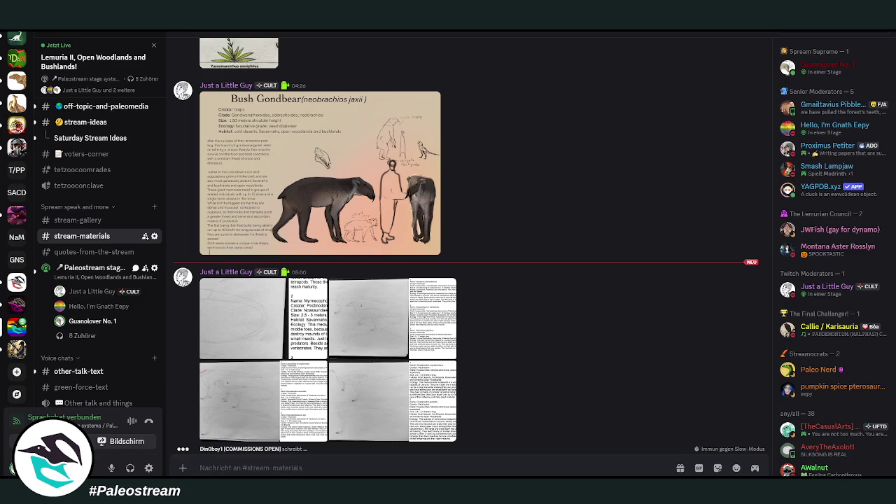
# Step: Open the lemuria-submission-forum channel and widen its post list
pyautogui.scroll(-1, 129, 151)
pyautogui.scroll(-5, 128, 152)
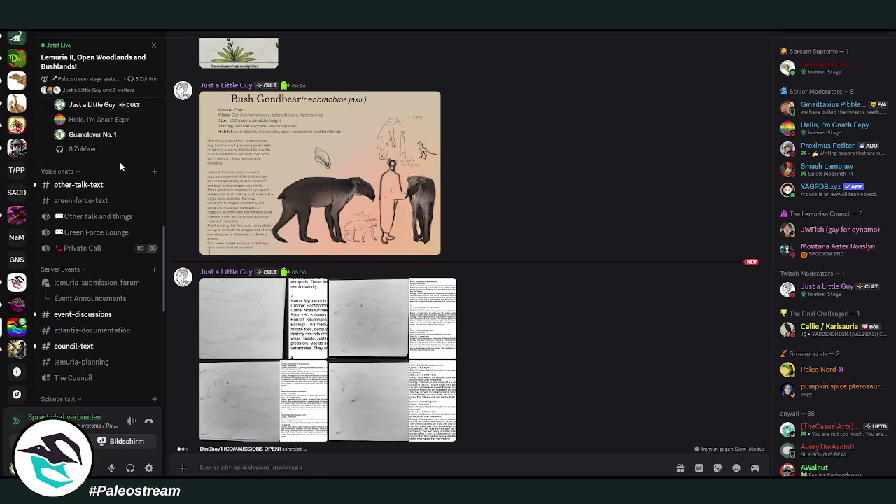
pyautogui.click(94, 282)
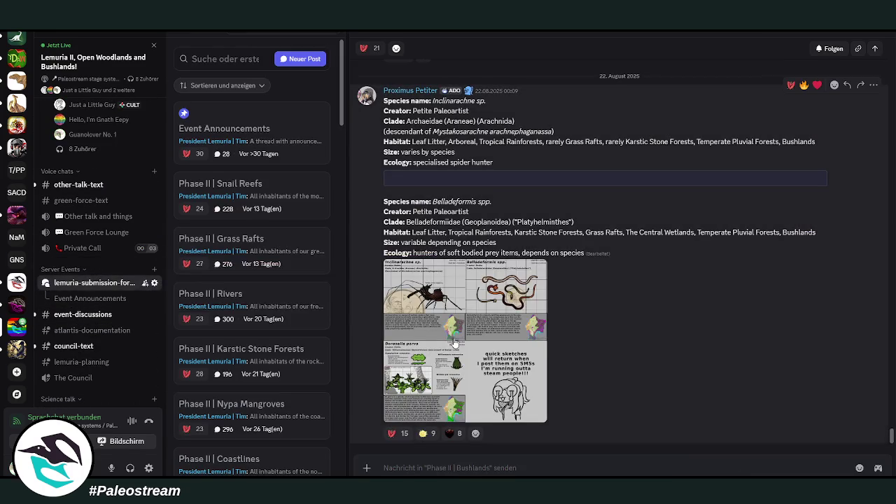
pyautogui.scroll(-2, 304, 239)
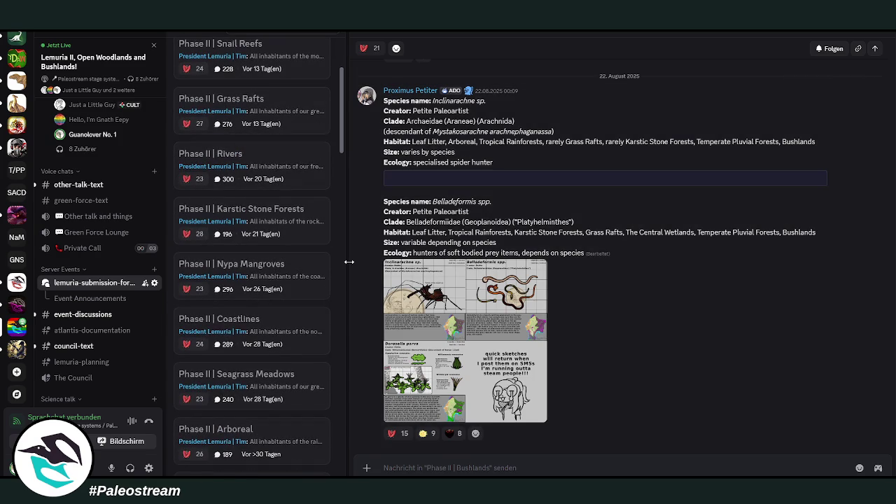
pyautogui.moveTo(343, 259); pyautogui.dragTo(386, 273)
# Step: Browse the forum posts and open the Phase II | Rivers post
pyautogui.scroll(2, 268, 167)
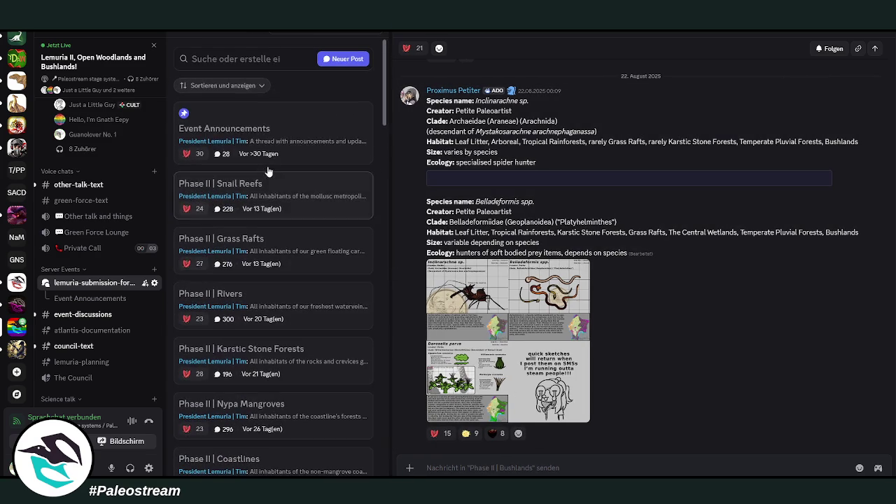
pyautogui.scroll(-3, 266, 174)
pyautogui.scroll(-3, 268, 173)
pyautogui.scroll(-2, 268, 173)
pyautogui.scroll(4, 269, 173)
pyautogui.scroll(1, 269, 189)
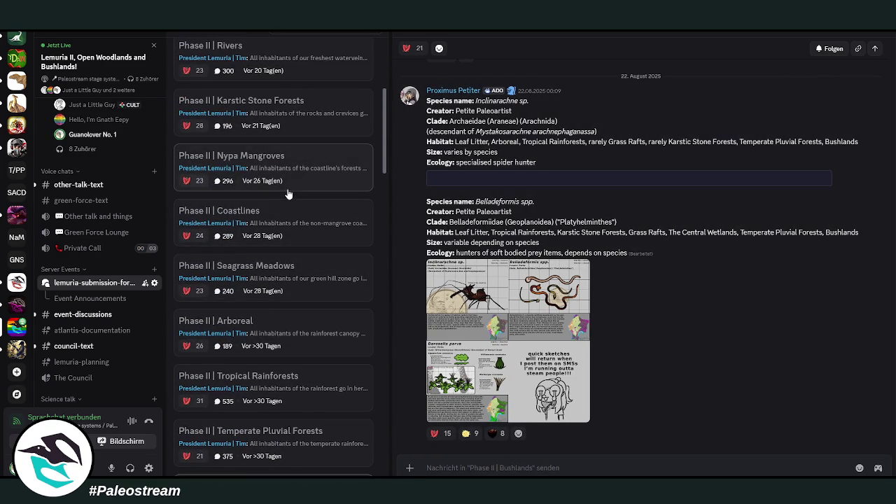
pyautogui.scroll(2, 294, 196)
pyautogui.scroll(1, 303, 199)
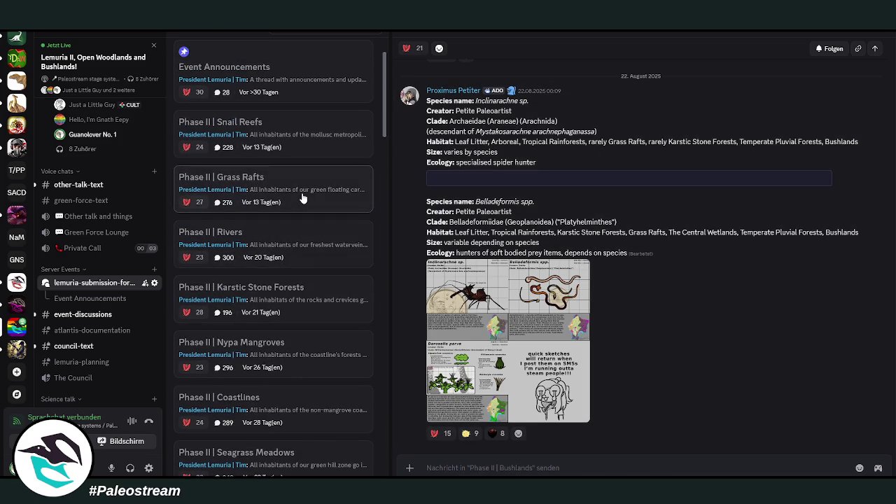
pyautogui.scroll(1, 303, 199)
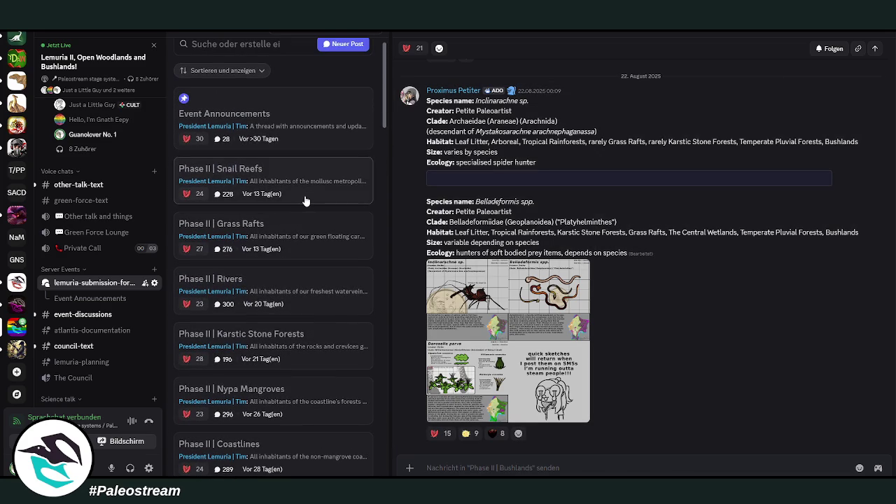
pyautogui.scroll(-1, 279, 274)
pyautogui.click(288, 238)
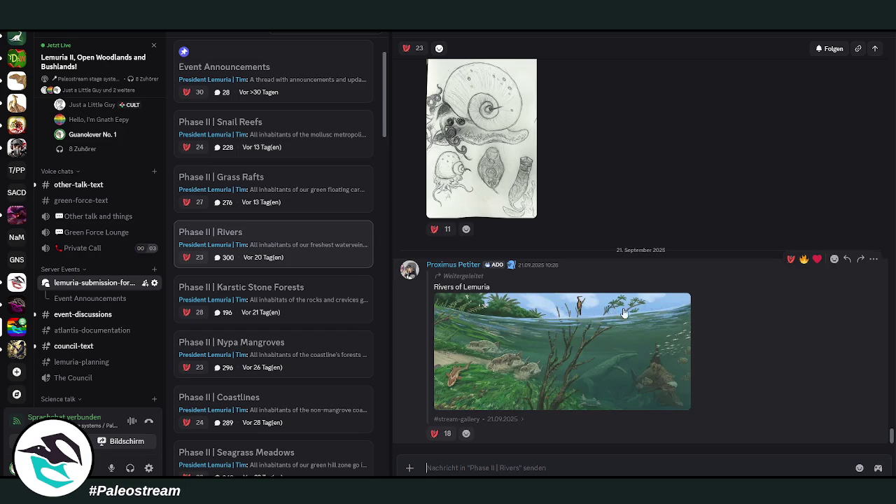
# Step: Scroll up the thread to enlarge the damselfly illustration, then close it
pyautogui.scroll(5, 604, 313)
pyautogui.scroll(3, 604, 313)
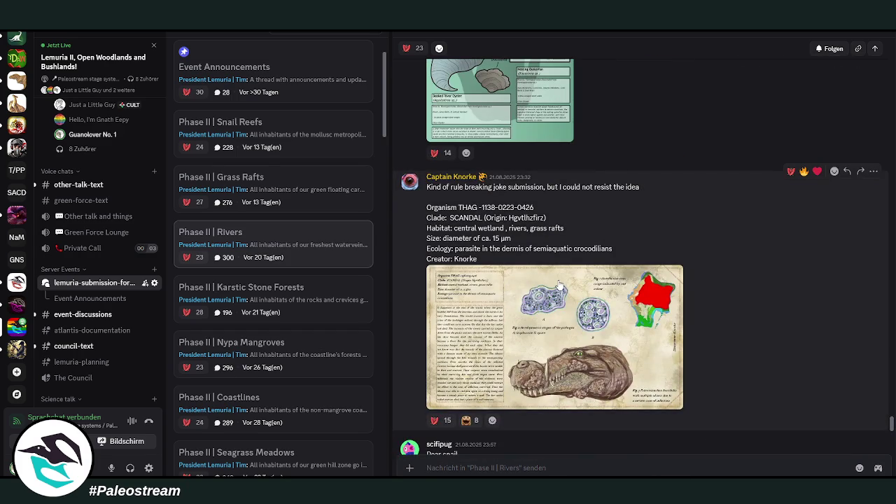
pyautogui.scroll(3, 559, 284)
pyautogui.scroll(1, 559, 285)
pyautogui.scroll(3, 560, 284)
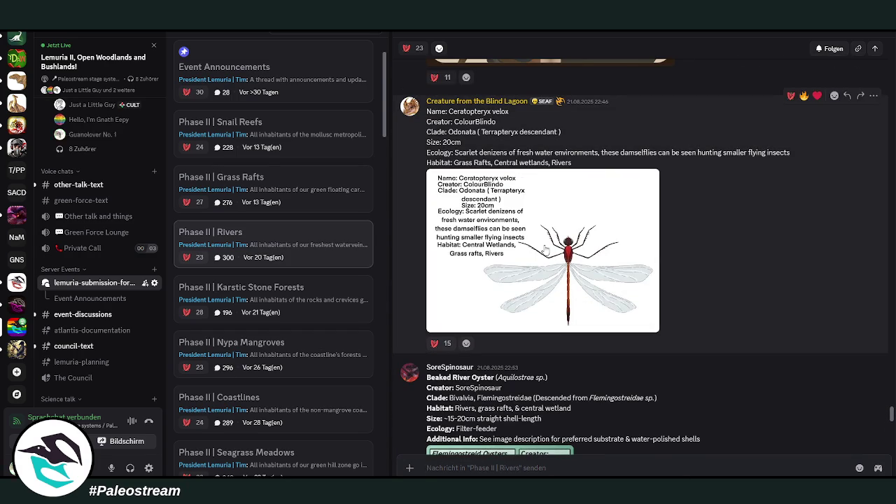
pyautogui.click(546, 250)
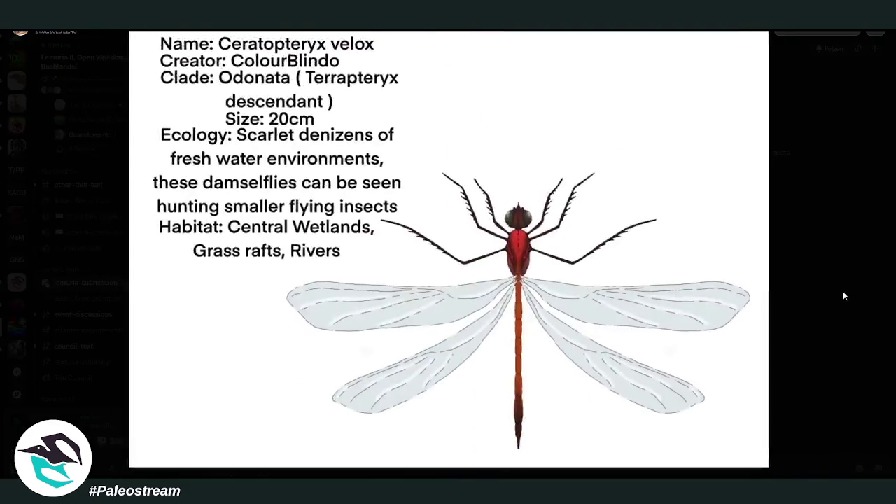
pyautogui.click(843, 291)
# Step: Open the Phase II | Arboreal thread
pyautogui.scroll(-1, 266, 231)
pyautogui.scroll(-2, 266, 234)
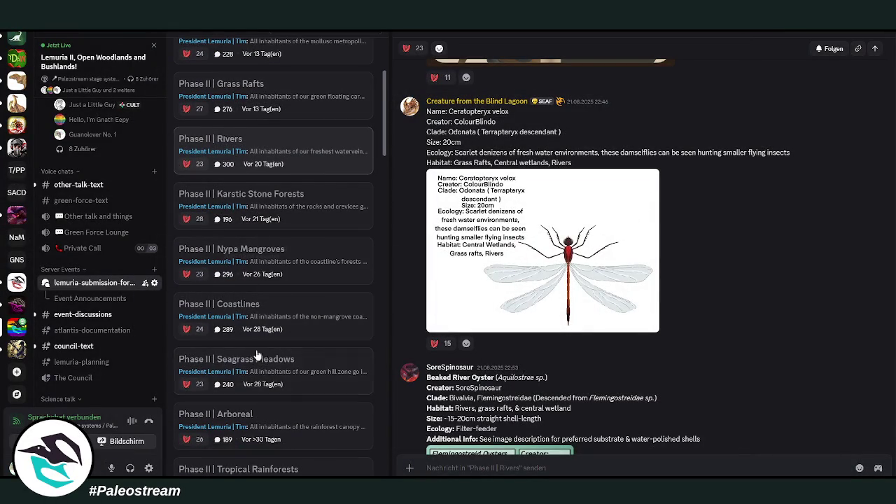
pyautogui.scroll(-3, 315, 270)
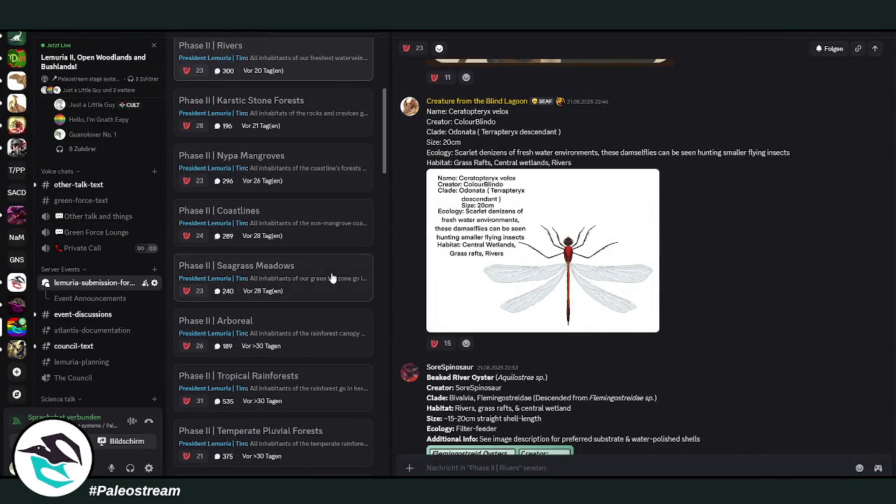
pyautogui.click(298, 330)
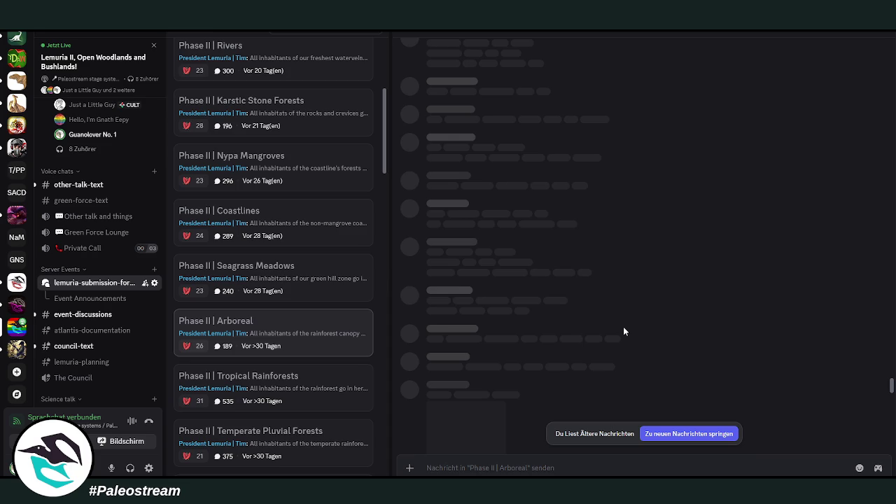
# Step: Open the Phase II | Rivers thread and view the Rivers of Lemuria painting full-size
pyautogui.scroll(2, 301, 279)
pyautogui.scroll(2, 301, 279)
pyautogui.scroll(2, 301, 279)
pyautogui.scroll(2, 300, 278)
pyautogui.click(300, 278)
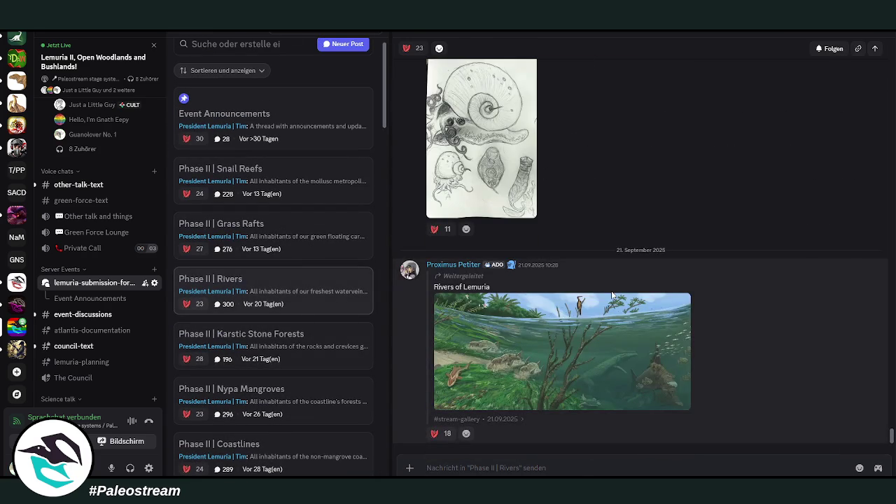
pyautogui.click(567, 353)
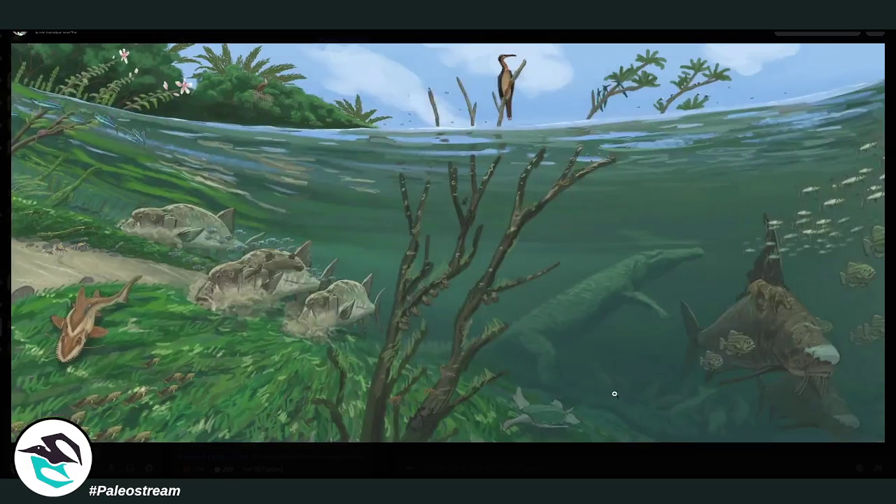
# Step: Close the full-size Rivers painting, scroll to stream-materials, and return to GIMP
pyautogui.click(567, 455)
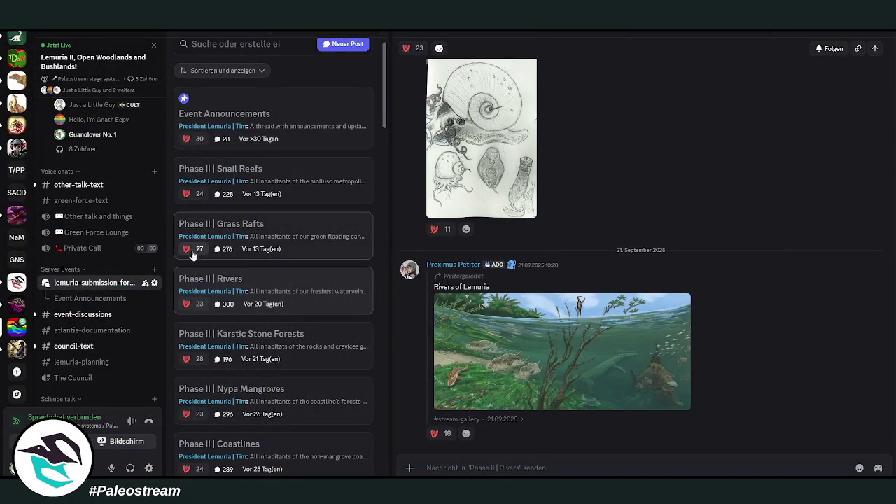
pyautogui.scroll(1, 299, 259)
pyautogui.scroll(3, 82, 210)
pyautogui.scroll(2, 82, 210)
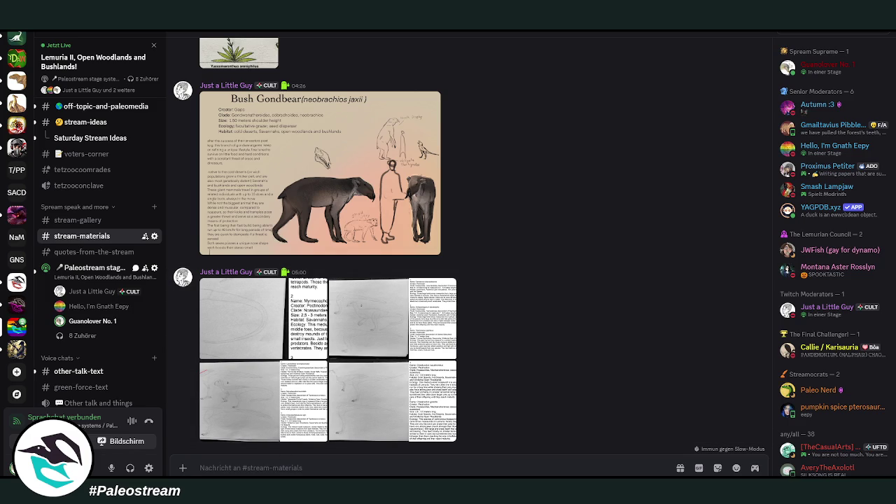
pyautogui.hotkey('alt', 'Tab')
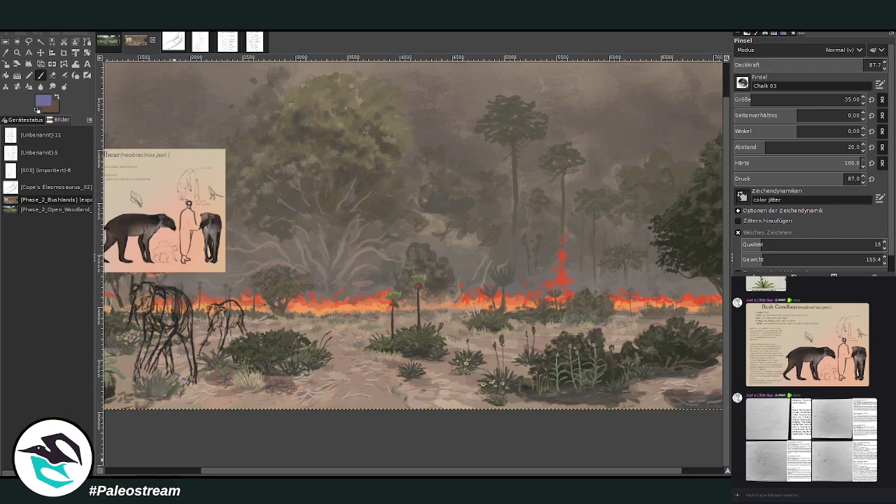
# Step: Copy the numbered creature sketch sheet from the chat with Bild kopieren and paste it into GIMP
pyautogui.hscroll(-3, 180, 457)
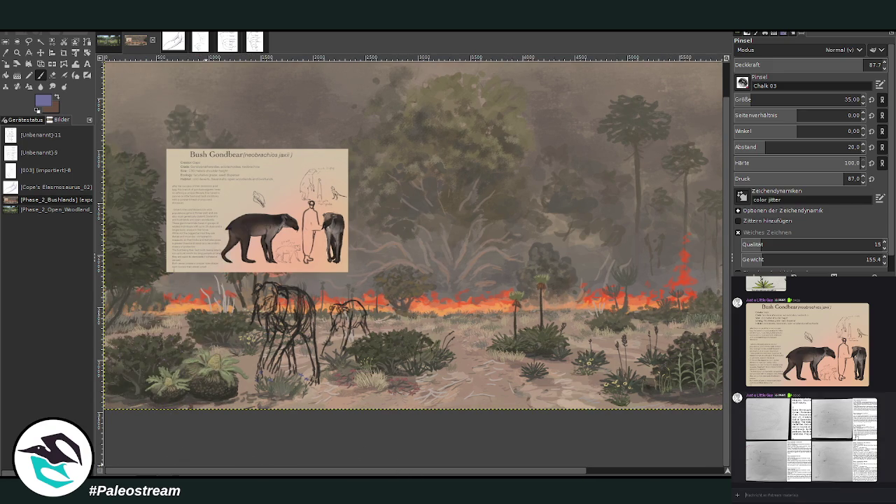
pyautogui.click(833, 420)
pyautogui.rightClick(840, 428)
pyautogui.click(841, 429)
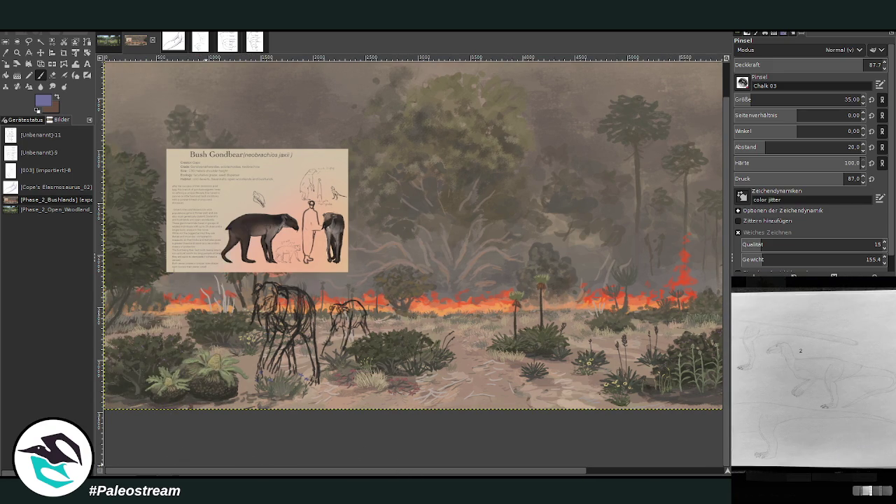
pyautogui.press('Escape')
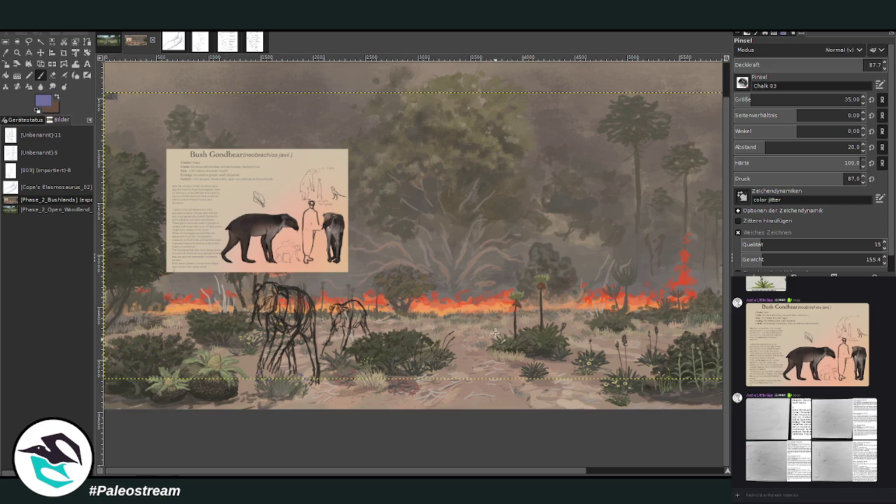
pyautogui.hotkey('ctrl', 'v')
# Step: Move the Bush Gondbear reference to the top edge and the sketch sheet right and down
pyautogui.press('m')
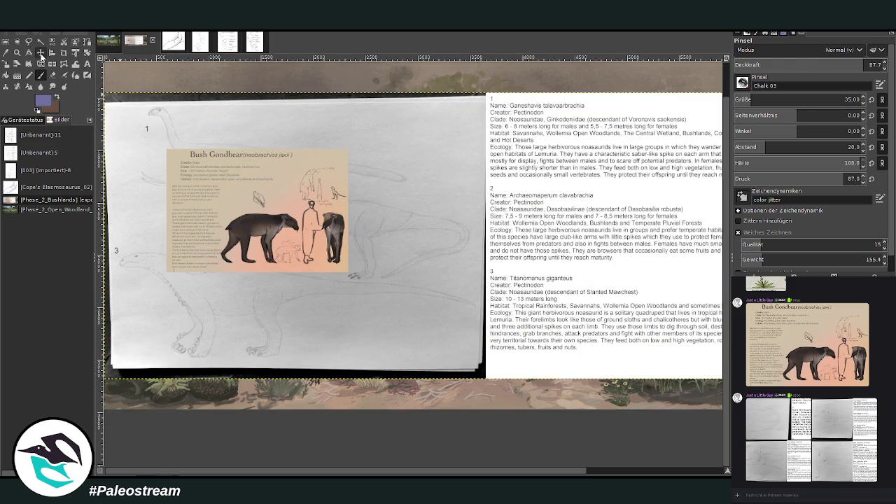
pyautogui.moveTo(241, 192); pyautogui.dragTo(351, 37)
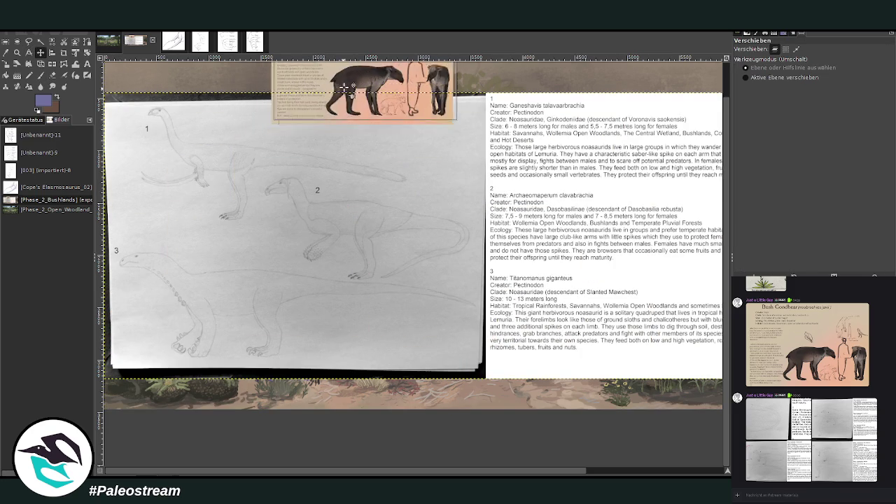
pyautogui.moveTo(266, 195); pyautogui.dragTo(334, 233)
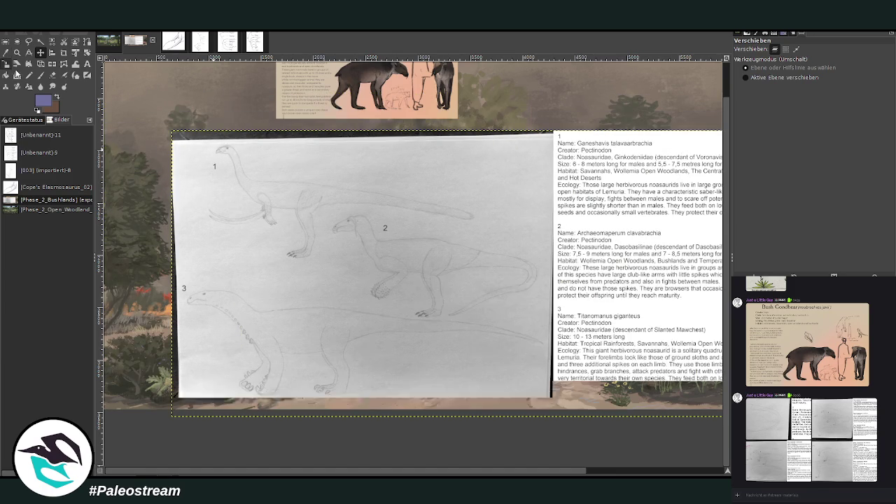
# Step: Zoom in and crop the sketch sheet to just sketches 1 and 2
pyautogui.click(17, 53)
pyautogui.moveTo(177, 112); pyautogui.dragTo(618, 309)
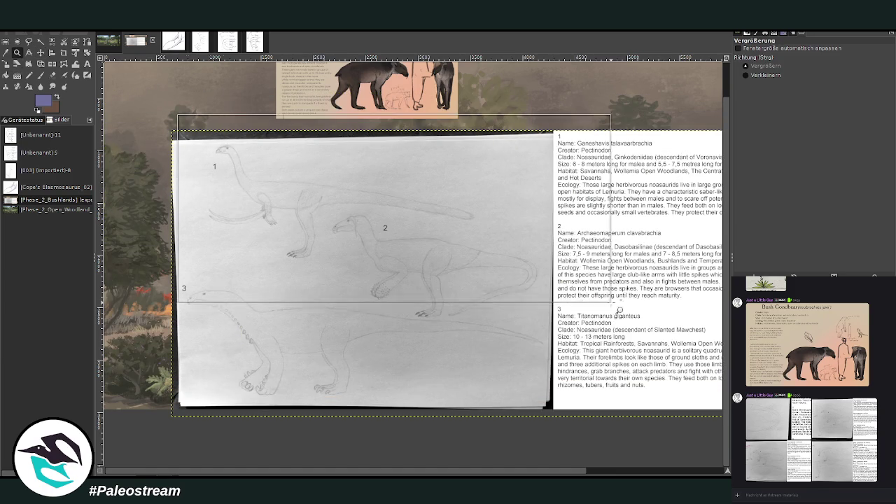
pyautogui.click(64, 53)
pyautogui.moveTo(138, 170)
pyautogui.mouseDown()
pyautogui.moveTo(526, 348)
pyautogui.moveTo(537, 342)
pyautogui.mouseUp()
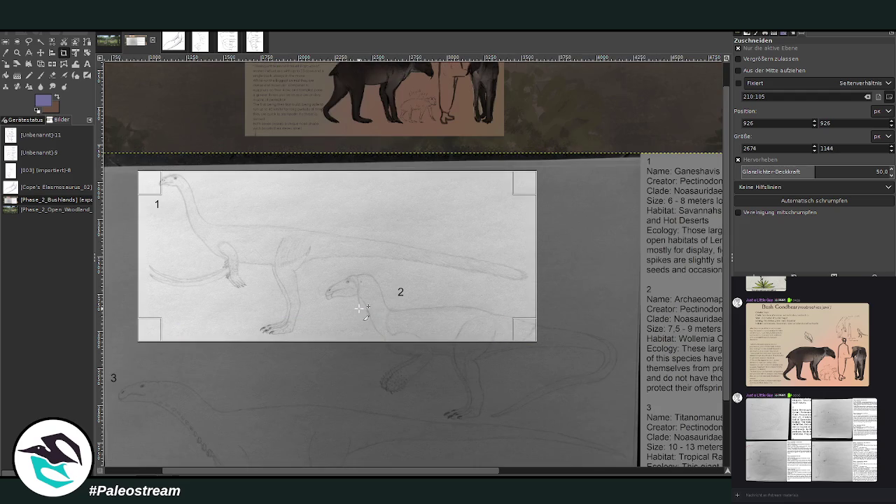
pyautogui.click(359, 309)
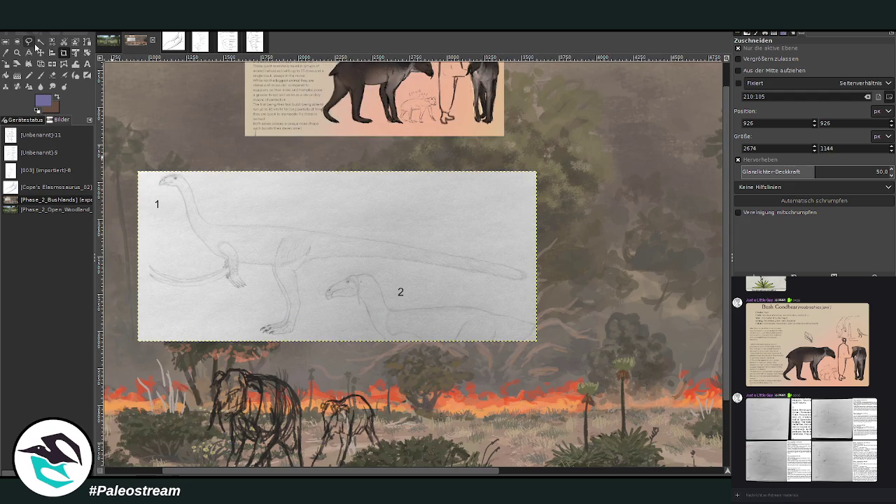
# Step: Move the cropped two-dinosaur sketch right and down on the canvas
pyautogui.click(40, 53)
pyautogui.moveTo(354, 294); pyautogui.dragTo(487, 319)
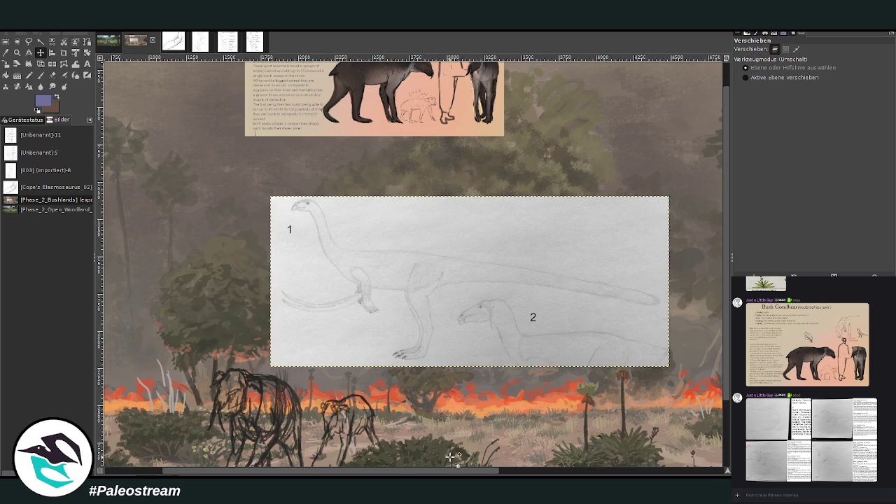
pyautogui.moveTo(450, 473); pyautogui.dragTo(517, 473)
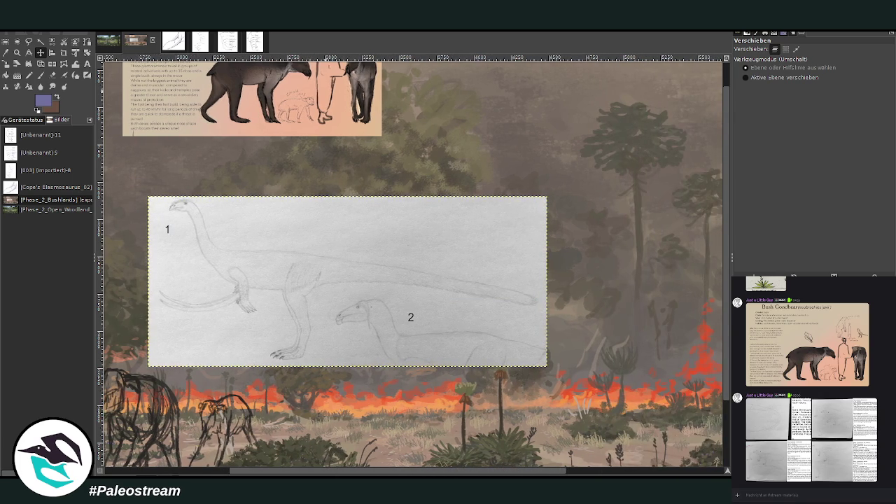
pyautogui.press('c')
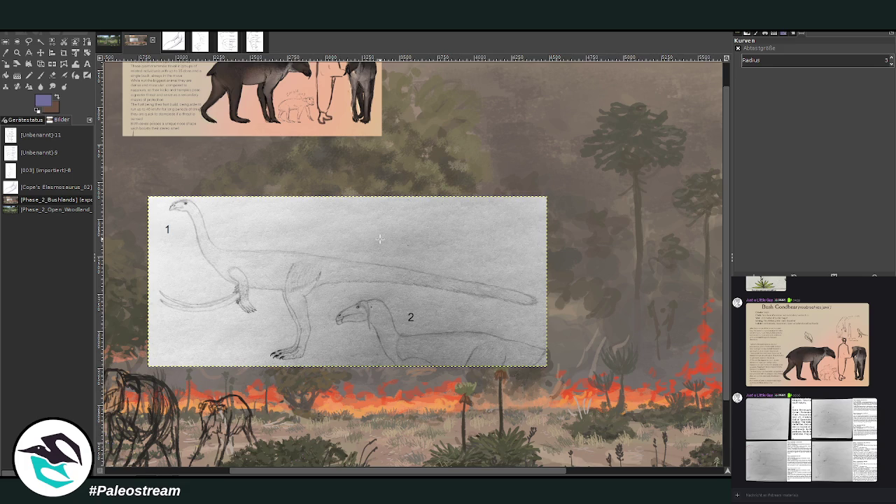
pyautogui.hotkey('shift', 's')
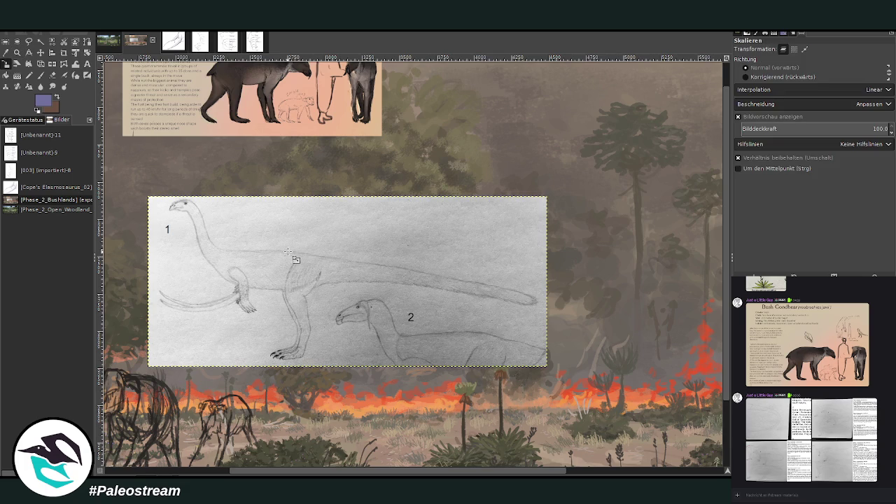
# Step: Scale the sketch reference layer down to 1998 × 855 pixels
pyautogui.click(294, 261)
pyautogui.moveTo(269, 255)
pyautogui.mouseDown()
pyautogui.moveTo(361, 294)
pyautogui.moveTo(554, 259)
pyautogui.mouseUp()
pyautogui.moveTo(497, 471); pyautogui.dragTo(612, 470)
pyautogui.click(689, 126)
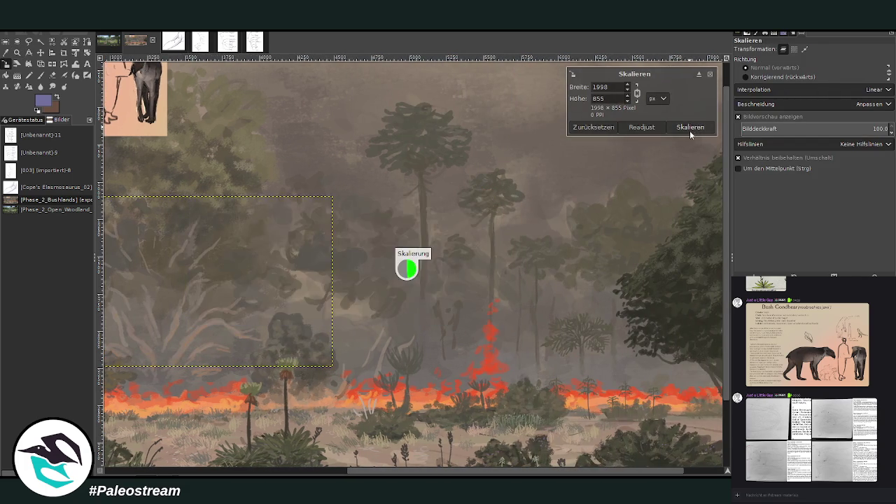
pyautogui.click(6, 64)
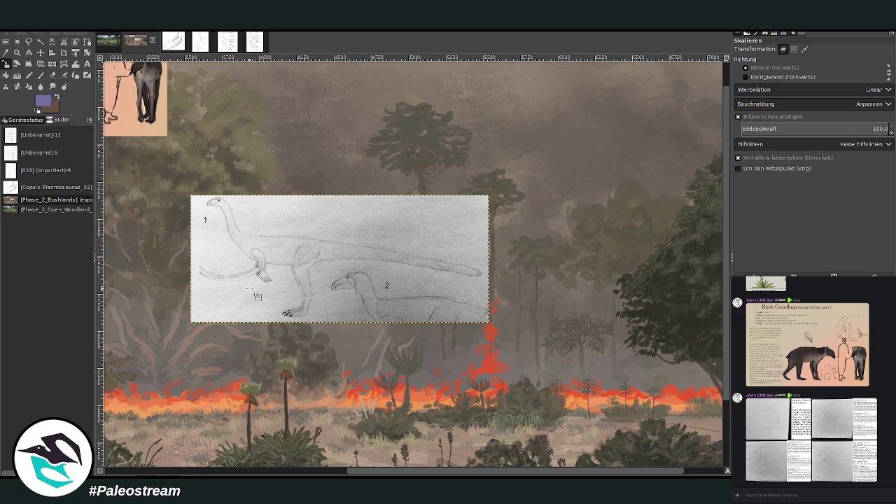
# Step: Place the sketch reference in the upper right and zoom in on it and the bushes below
pyautogui.scroll(-2, 725, 414)
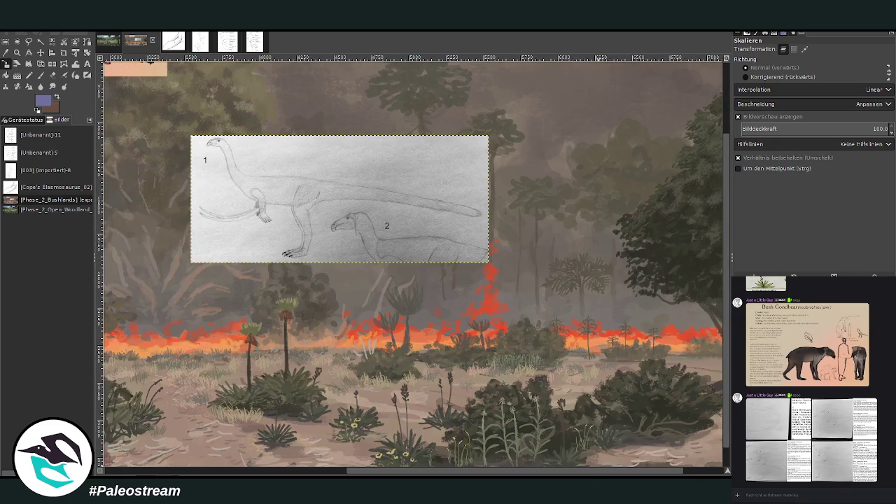
pyautogui.hscroll(3, 726, 413)
pyautogui.click(40, 52)
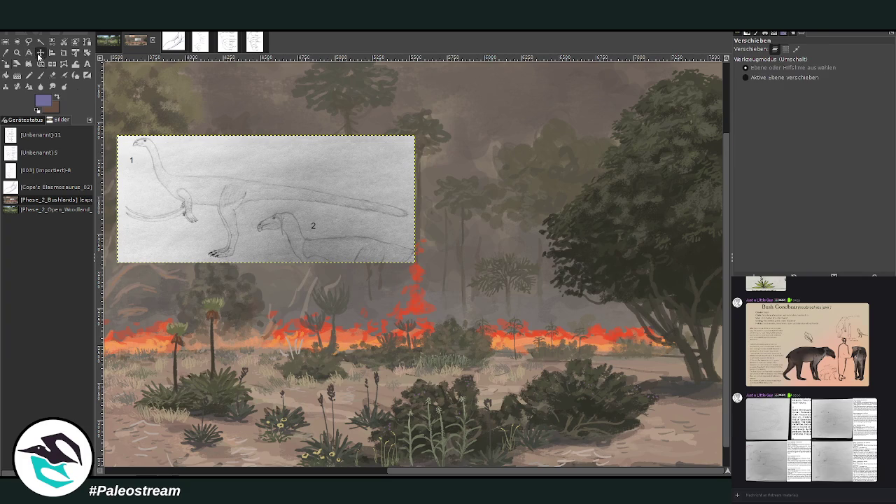
pyautogui.moveTo(283, 172); pyautogui.dragTo(551, 150)
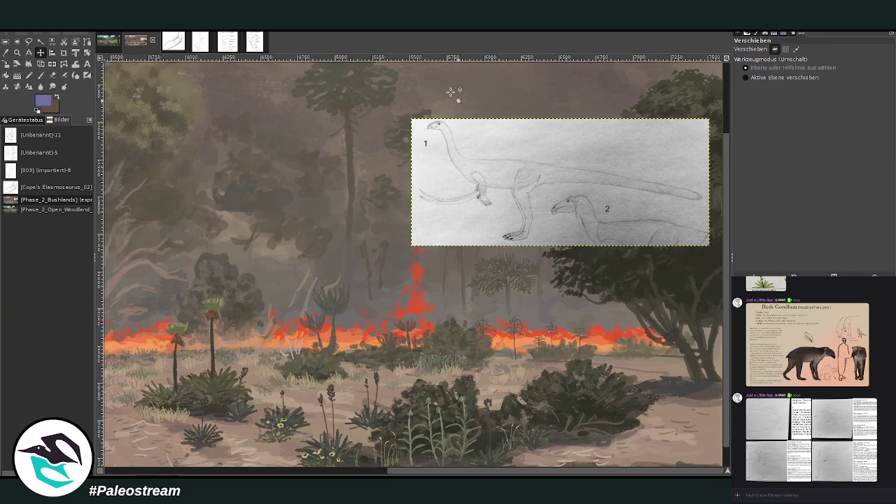
pyautogui.click(16, 52)
pyautogui.moveTo(324, 111); pyautogui.dragTo(640, 408)
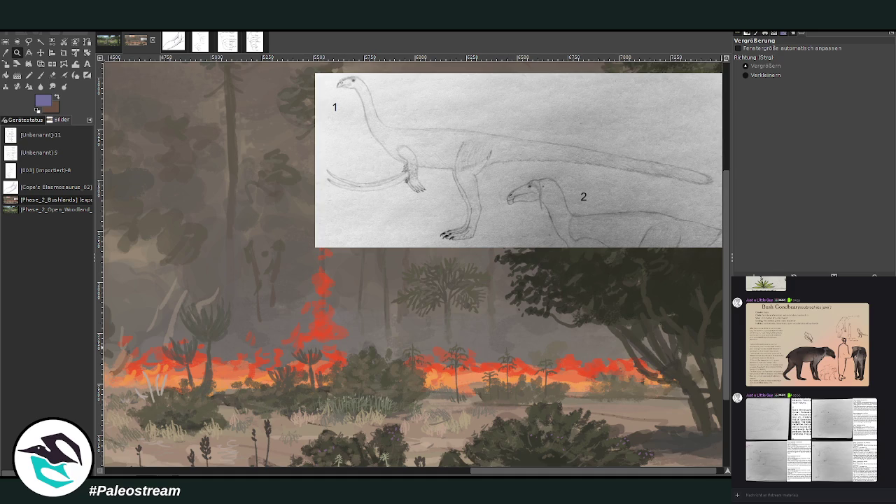
pyautogui.press('p')
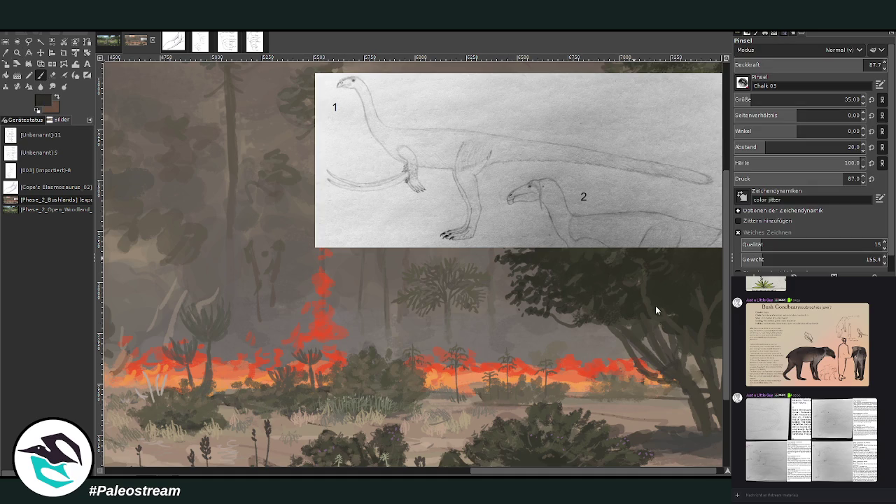
# Step: Set the brush size to 48 and draw the creature's rounded body over the bushes
pyautogui.scroll(-3, 754, 100)
pyautogui.click(868, 65)
pyautogui.moveTo(754, 100); pyautogui.dragTo(763, 100)
pyautogui.moveTo(392, 330); pyautogui.dragTo(380, 337)
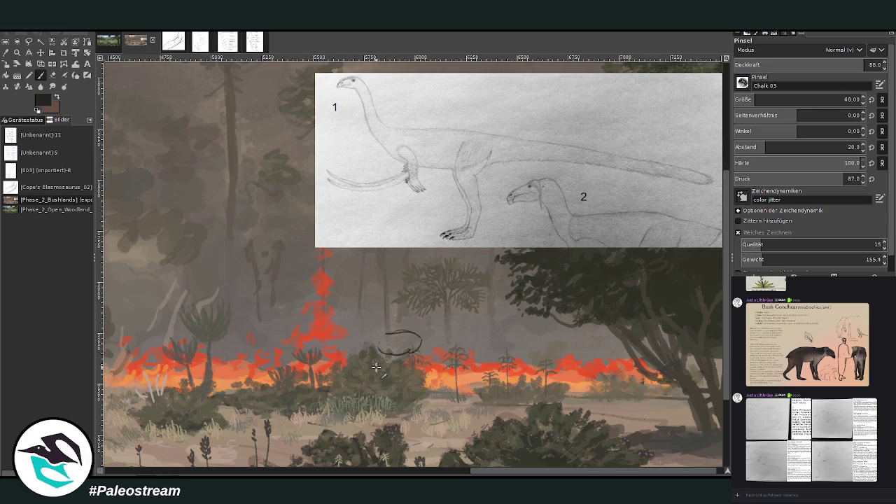
pyautogui.hotkey('ctrl', 'z')
pyautogui.moveTo(401, 345); pyautogui.dragTo(443, 348)
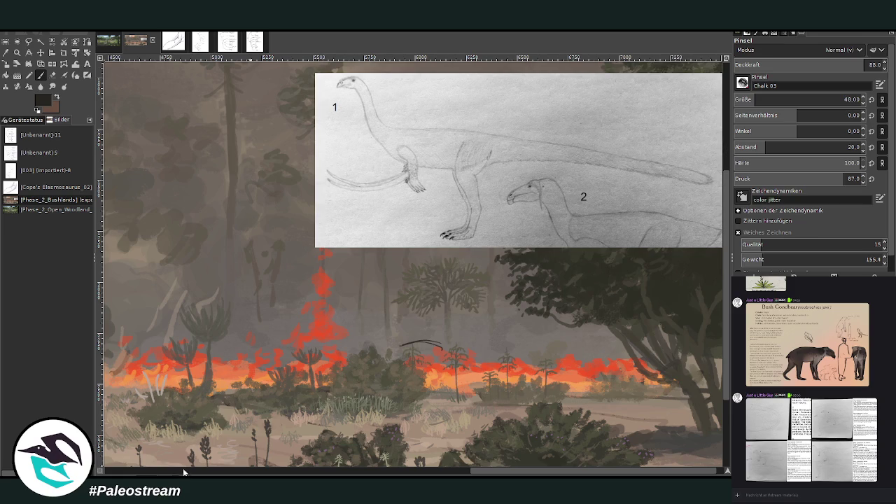
pyautogui.moveTo(440, 348)
pyautogui.mouseDown()
pyautogui.moveTo(403, 344)
pyautogui.moveTo(413, 382)
pyautogui.moveTo(448, 374)
pyautogui.moveTo(395, 350)
pyautogui.moveTo(392, 374)
pyautogui.mouseUp()
# Step: Lower brush opacity to 81.1, draw a leg, then switch to the Phase_2_Open_Woodland painting
pyautogui.moveTo(854, 64); pyautogui.dragTo(794, 38)
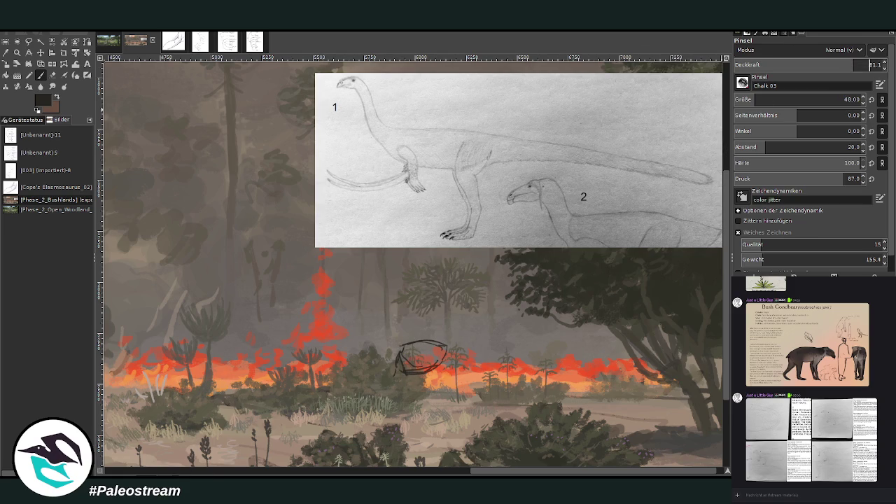
pyautogui.moveTo(398, 362); pyautogui.dragTo(394, 400)
pyautogui.click(106, 42)
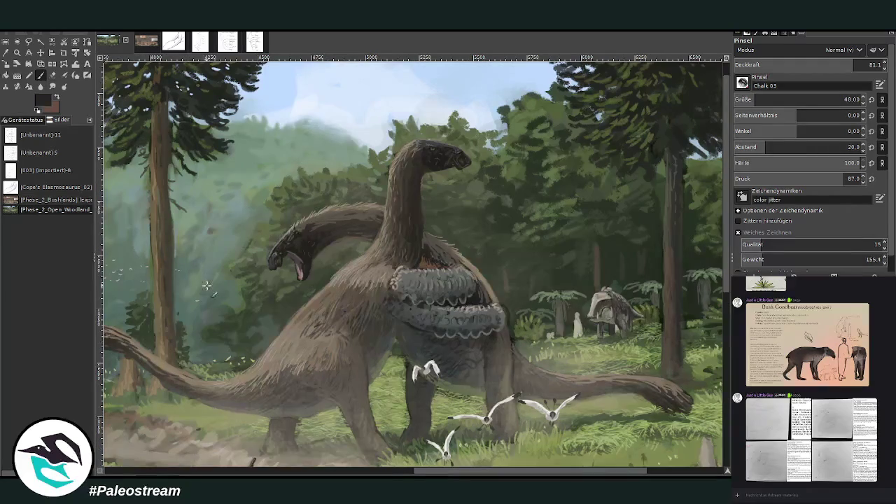
# Step: Zoom in on the two sauropods in the Open Woodland painting and pan left across it
pyautogui.scroll(-2, 207, 285)
pyautogui.scroll(-2, 207, 285)
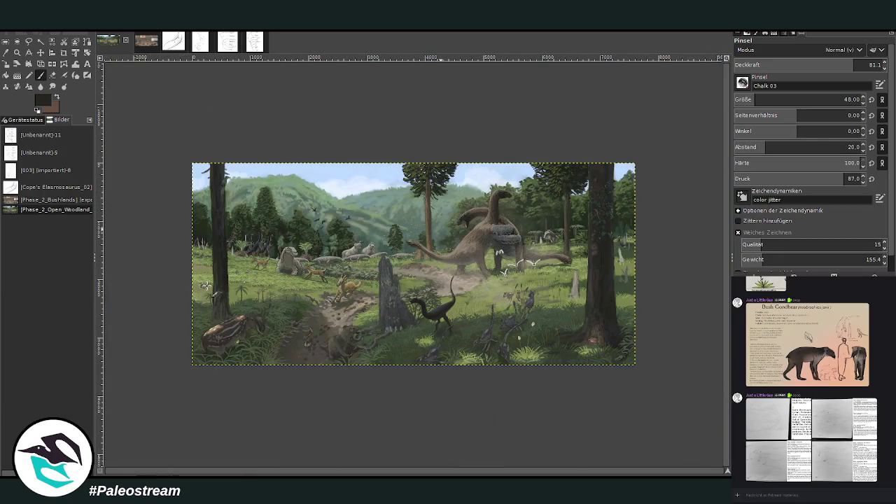
pyautogui.click(17, 52)
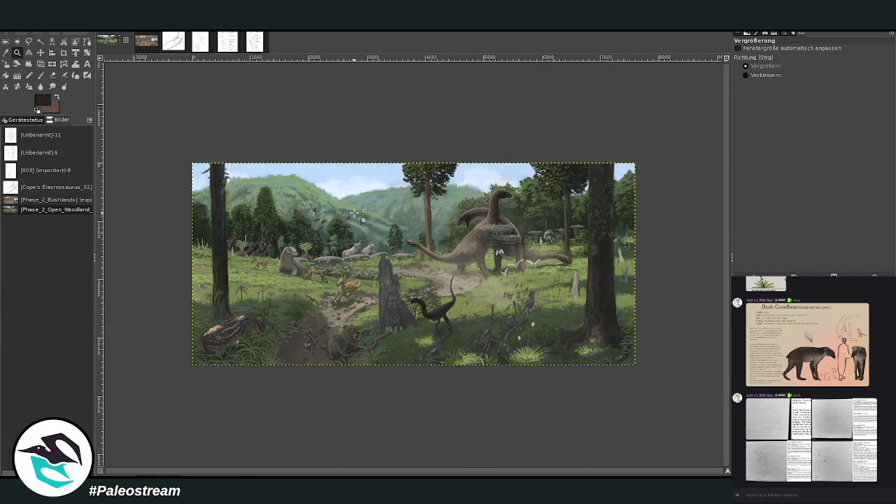
pyautogui.moveTo(409, 172); pyautogui.dragTo(553, 277)
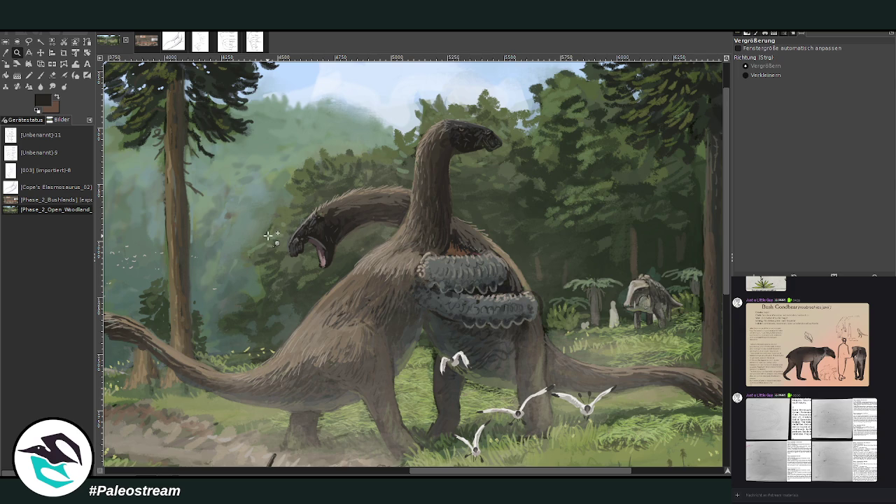
pyautogui.scroll(-5, 717, 423)
pyautogui.hscroll(-1, 716, 423)
pyautogui.hscroll(-5, 417, 454)
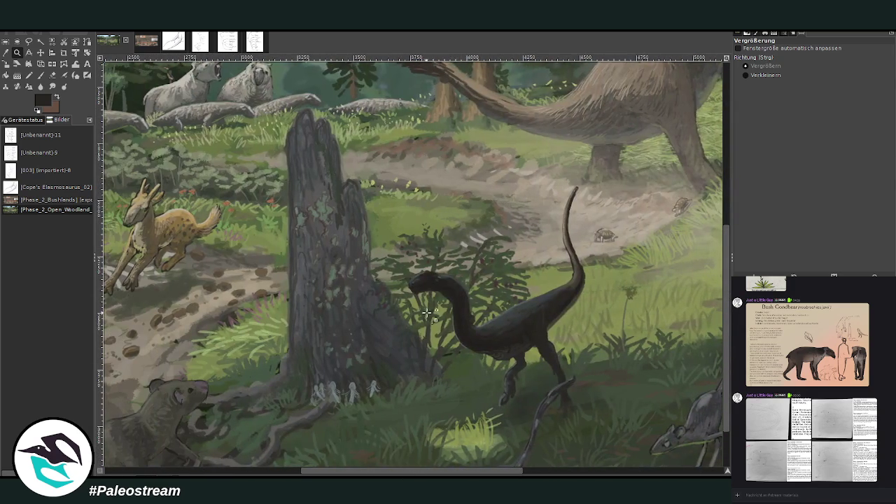
pyautogui.hscroll(-5, 485, 387)
pyautogui.hscroll(-1, 727, 344)
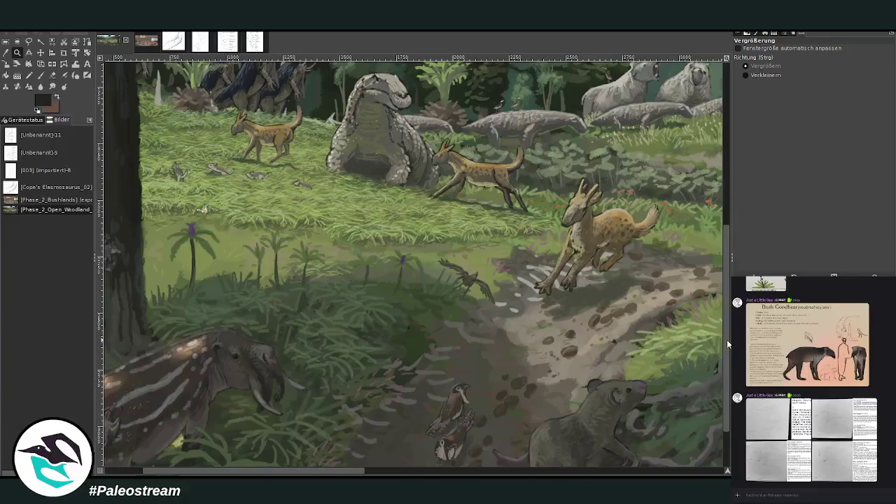
pyautogui.scroll(5, 727, 340)
# Step: Zoom into the middle of the painting, then back out to show the whole scene
pyautogui.moveTo(163, 94); pyautogui.dragTo(391, 302)
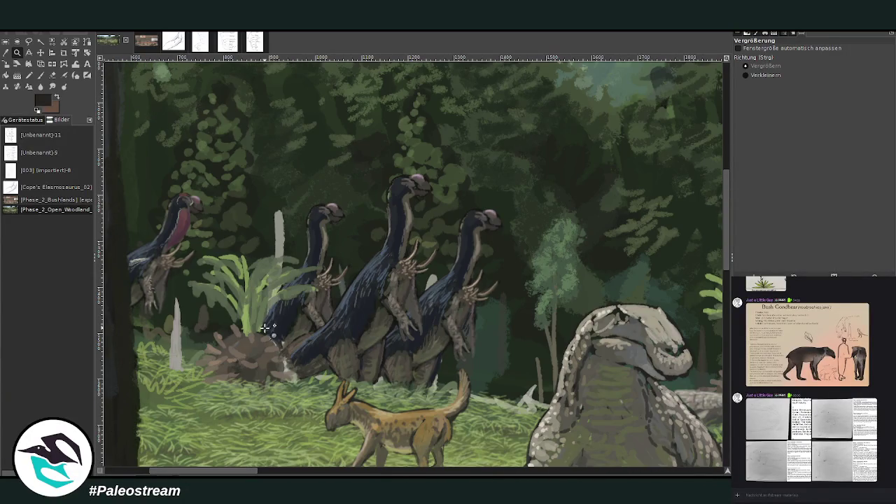
pyautogui.scroll(-2, 278, 329)
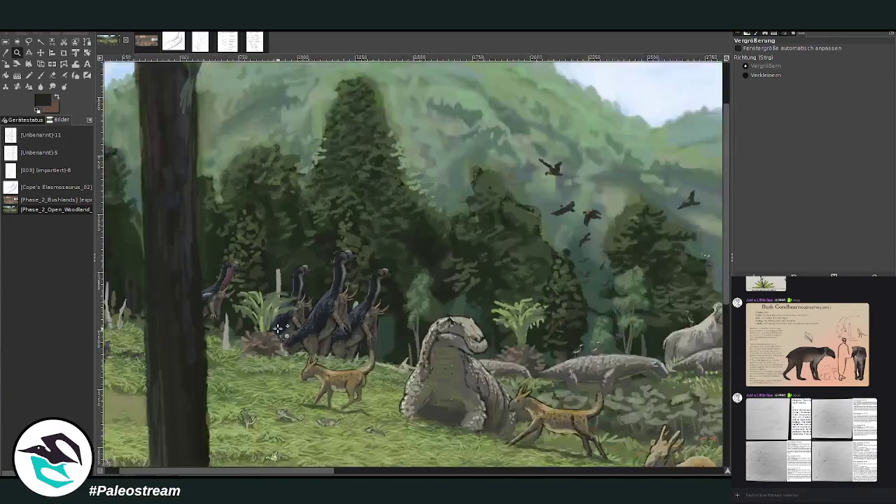
pyautogui.scroll(2, 678, 246)
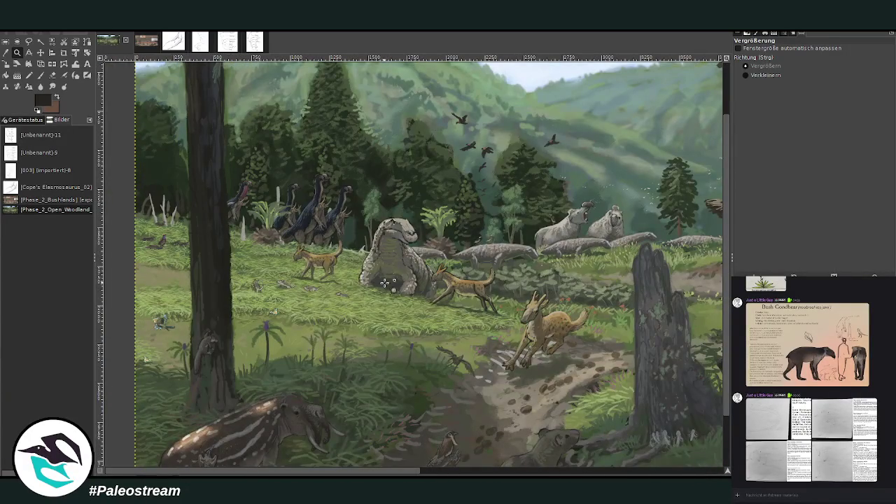
pyautogui.moveTo(347, 140); pyautogui.dragTo(593, 329)
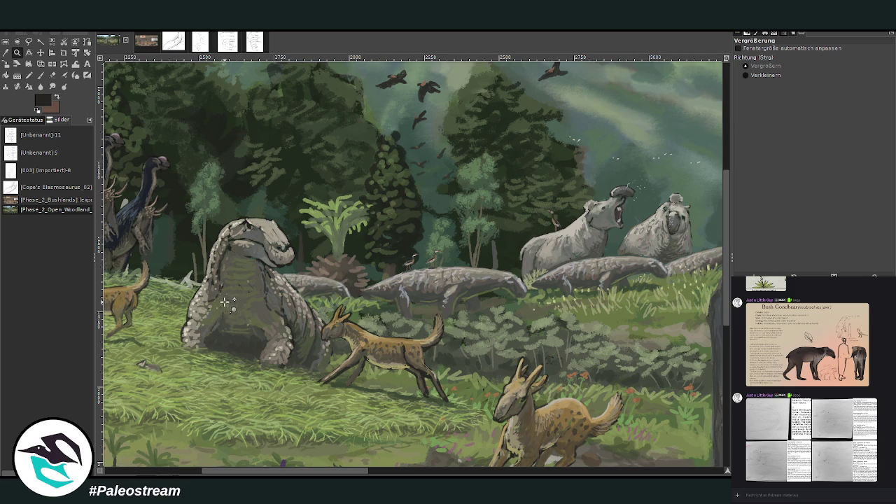
pyautogui.keyDown('ctrl'); pyautogui.click(245, 286); pyautogui.keyUp('ctrl')
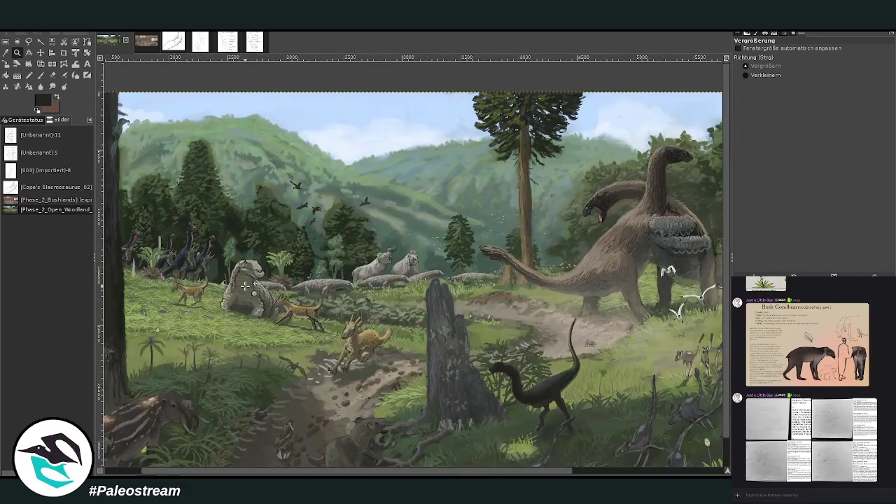
pyautogui.keyDown('ctrl'); pyautogui.click(245, 286); pyautogui.keyUp('ctrl')
# Step: Zoom close on the tapir, fit the whole landscape, and return to the bushland fire painting
pyautogui.moveTo(352, 473); pyautogui.dragTo(378, 472)
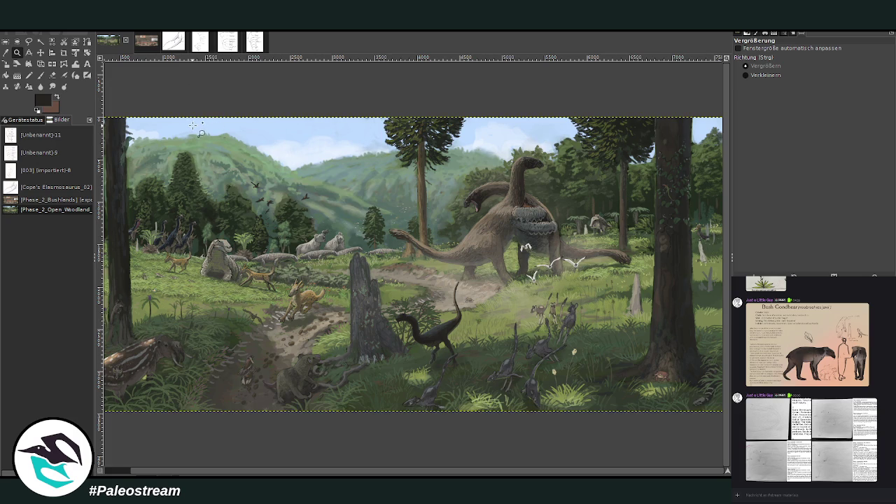
pyautogui.moveTo(196, 468); pyautogui.dragTo(170, 468)
pyautogui.moveTo(123, 280); pyautogui.dragTo(250, 402)
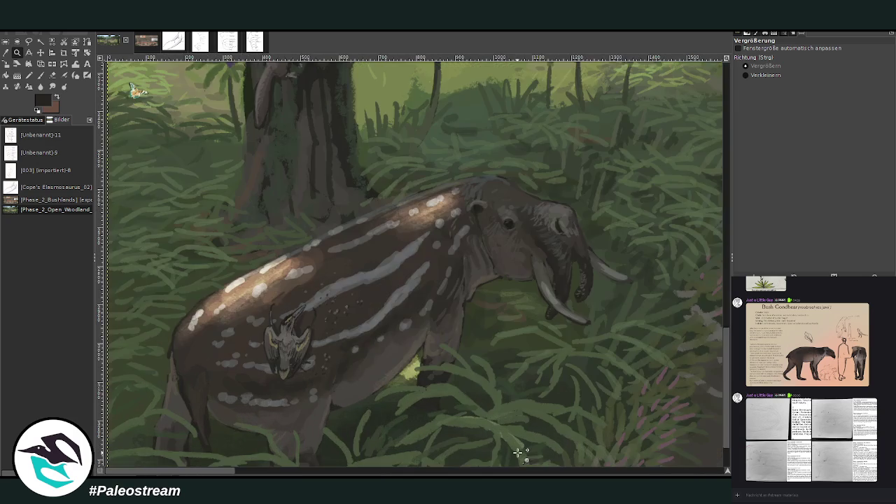
pyautogui.moveTo(196, 172); pyautogui.dragTo(518, 452)
pyautogui.press('-')
pyautogui.press('-')
pyautogui.press('-')
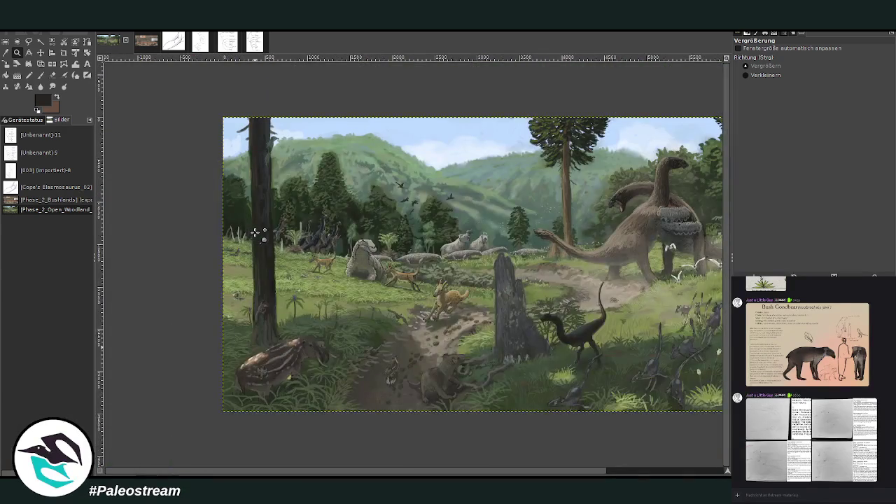
pyautogui.press('-')
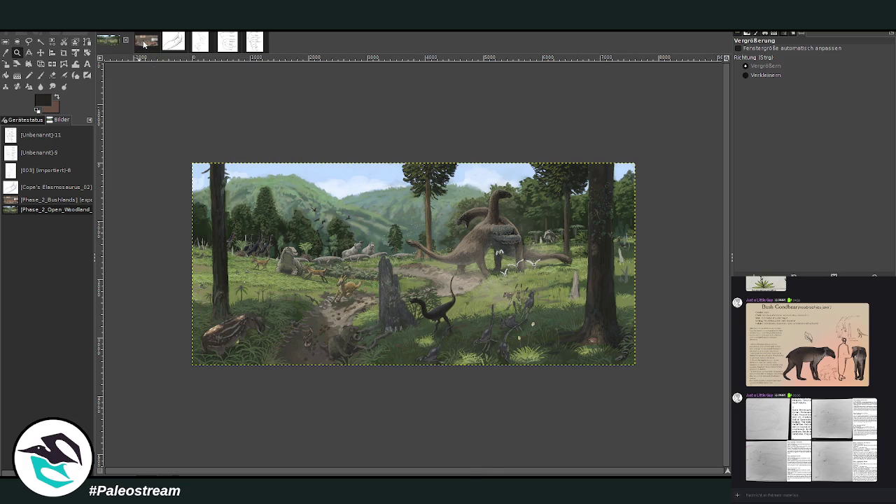
pyautogui.click(143, 42)
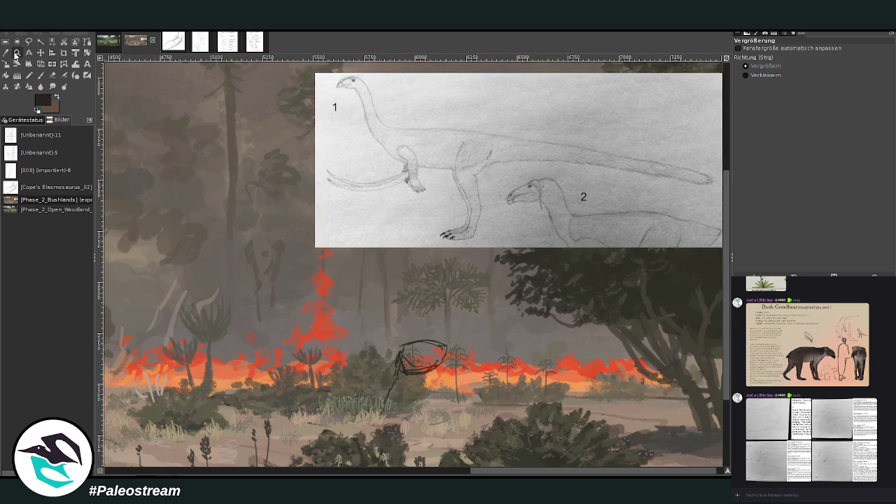
# Step: Zoom into the creature area and sketch the body, neck lines and foot in black
pyautogui.moveTo(312, 176); pyautogui.dragTo(565, 455)
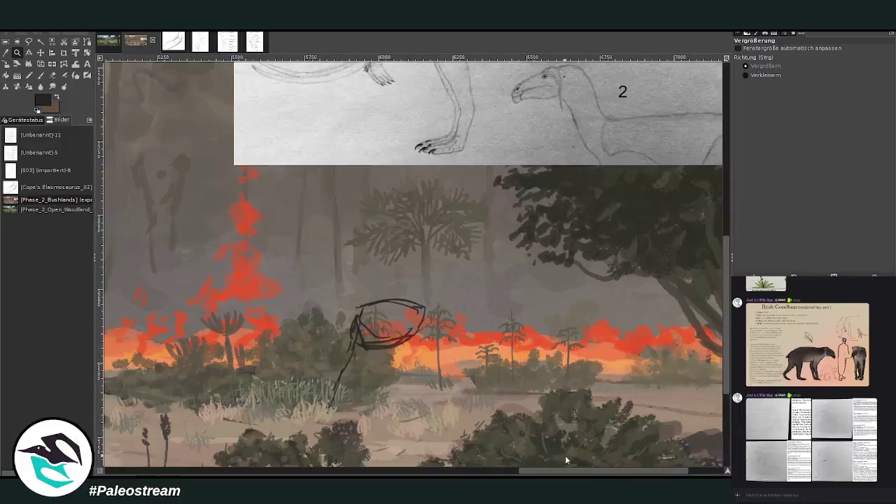
pyautogui.press('p')
pyautogui.moveTo(380, 359)
pyautogui.mouseDown()
pyautogui.moveTo(388, 350)
pyautogui.moveTo(368, 368)
pyautogui.moveTo(382, 382)
pyautogui.moveTo(361, 382)
pyautogui.moveTo(387, 385)
pyautogui.moveTo(400, 406)
pyautogui.moveTo(388, 405)
pyautogui.mouseUp()
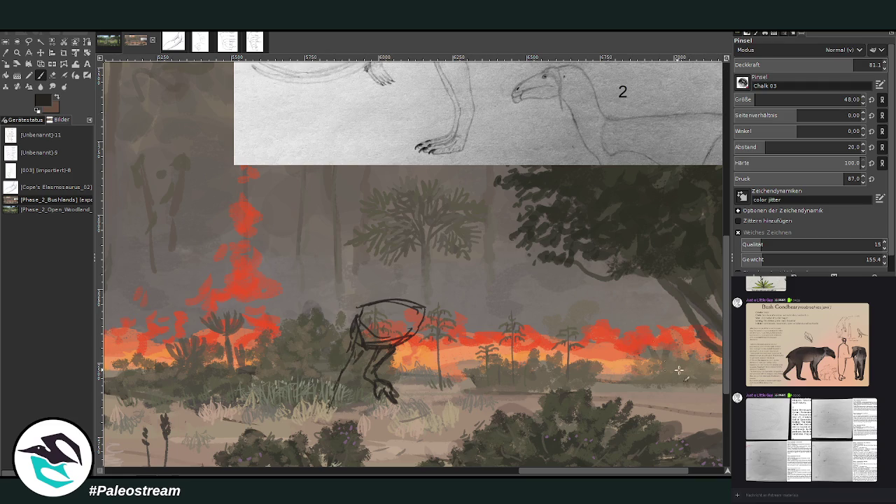
pyautogui.scroll(2, 719, 364)
pyautogui.scroll(-3, 720, 371)
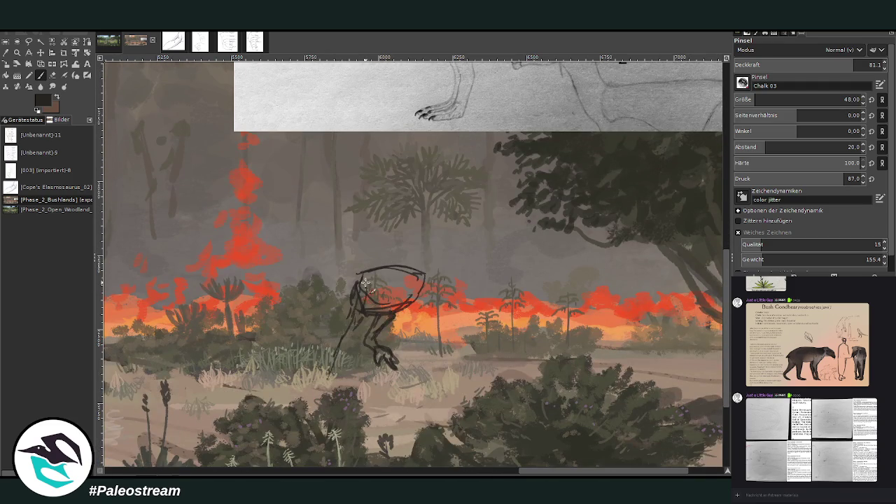
pyautogui.moveTo(364, 283); pyautogui.dragTo(336, 374)
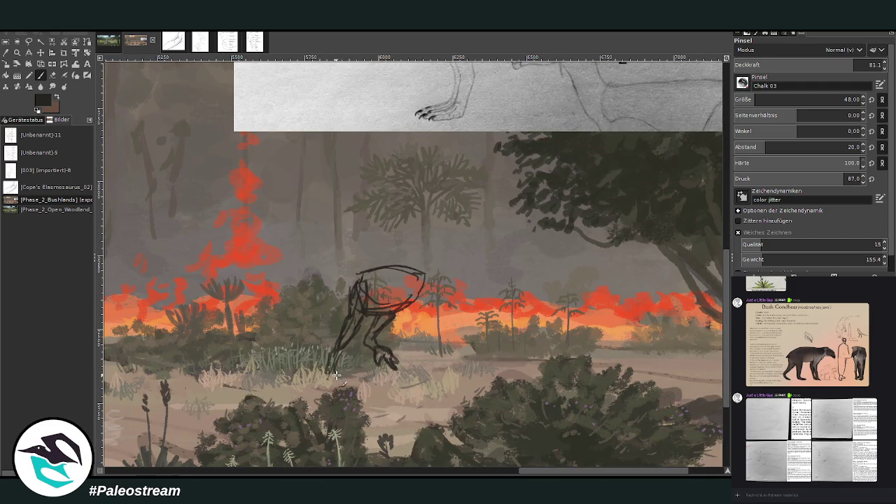
pyautogui.moveTo(333, 379)
pyautogui.mouseDown()
pyautogui.moveTo(343, 392)
pyautogui.moveTo(325, 382)
pyautogui.moveTo(329, 364)
pyautogui.mouseUp()
# Step: Sketch the jaw curve, eye, a curve rising from the head, and the back line into the tail
pyautogui.moveTo(412, 280); pyautogui.dragTo(401, 301)
pyautogui.scroll(5, 686, 315)
pyautogui.scroll(1, 651, 266)
pyautogui.scroll(-5, 609, 217)
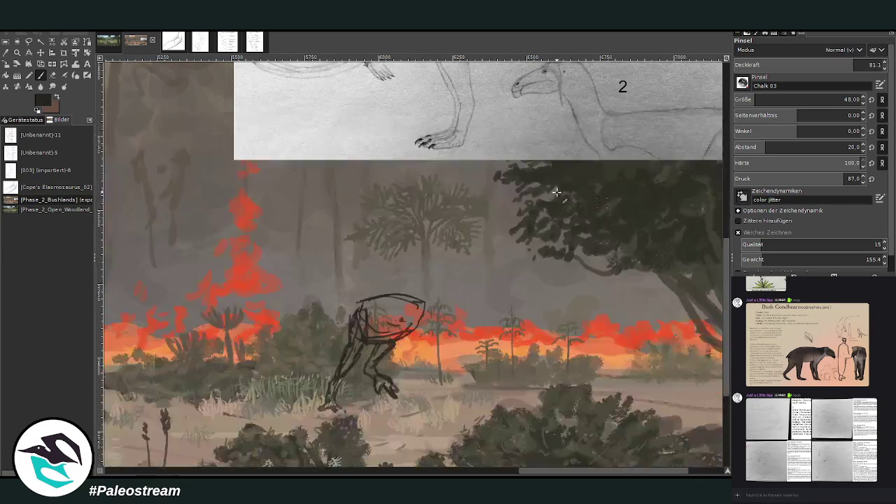
pyautogui.moveTo(421, 308); pyautogui.dragTo(447, 286)
pyautogui.moveTo(730, 341)
pyautogui.mouseDown()
pyautogui.moveTo(729, 273)
pyautogui.moveTo(729, 350)
pyautogui.mouseUp()
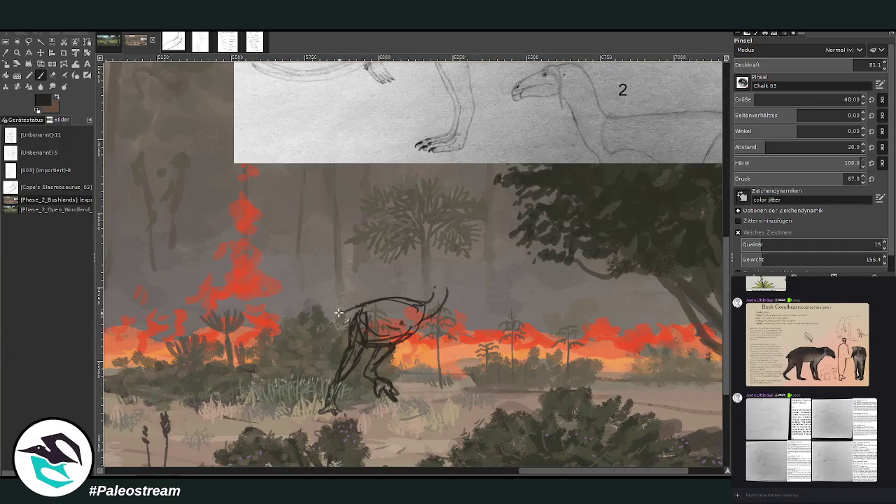
pyautogui.moveTo(335, 306)
pyautogui.mouseDown()
pyautogui.moveTo(312, 301)
pyautogui.moveTo(277, 315)
pyautogui.moveTo(267, 334)
pyautogui.moveTo(317, 312)
pyautogui.mouseUp()
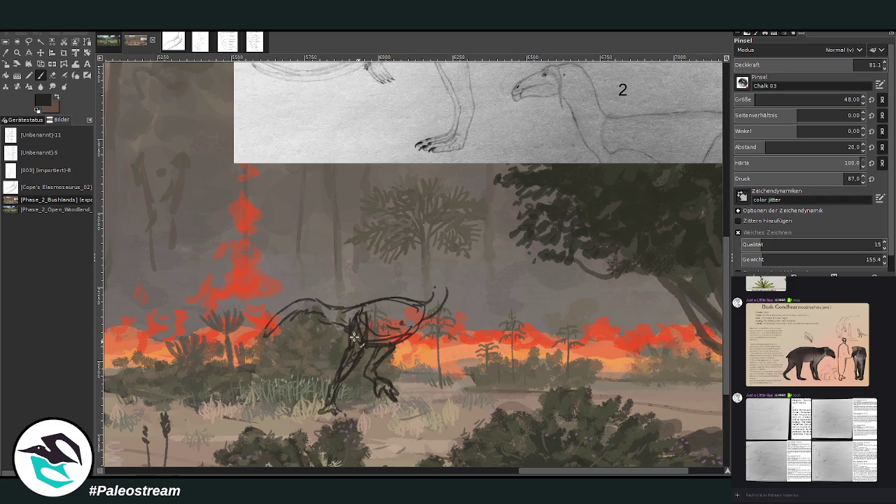
# Step: Extend the neck line upward and shift reference drawing 1 to the right
pyautogui.moveTo(436, 287); pyautogui.dragTo(441, 253)
pyautogui.scroll(5, 716, 336)
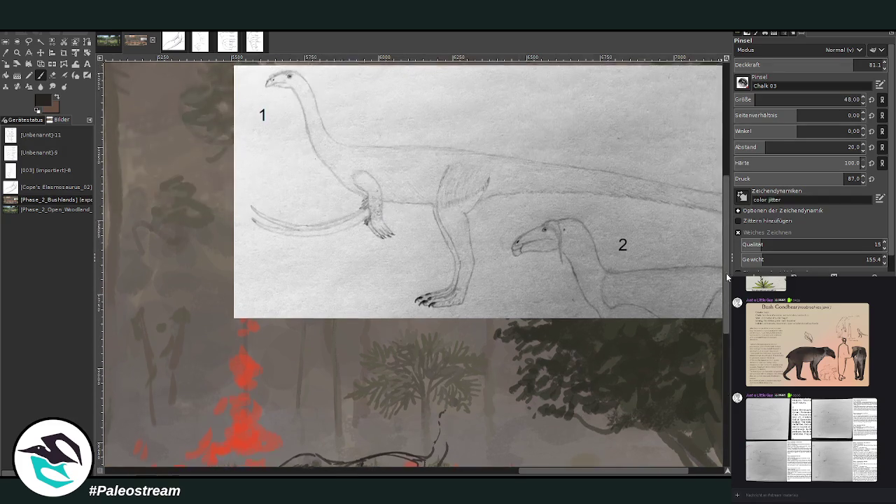
pyautogui.click(40, 52)
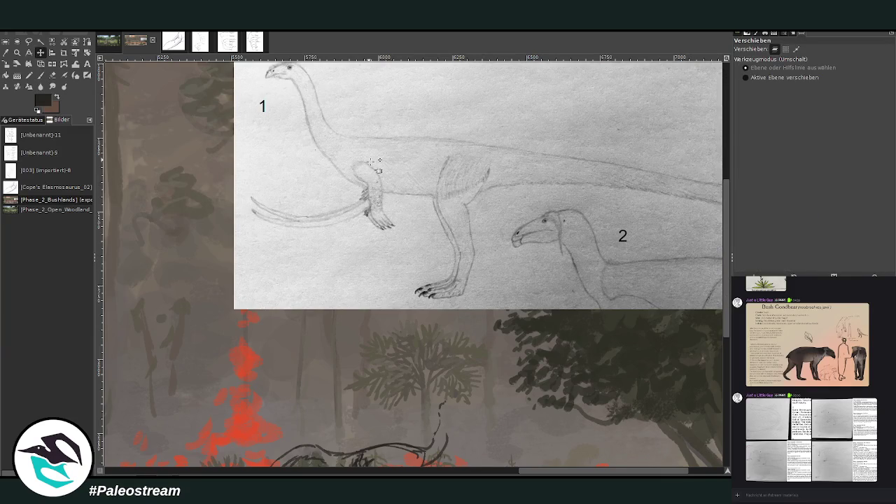
pyautogui.moveTo(409, 103); pyautogui.dragTo(728, 329)
pyautogui.scroll(-4, 728, 329)
# Step: Sketch an open mouth with a stroke under the creature's head
pyautogui.press('p')
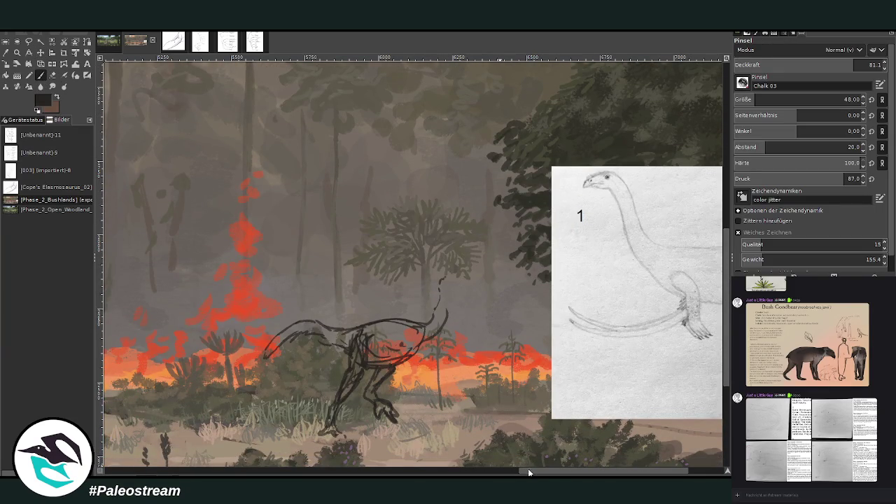
pyautogui.moveTo(528, 473); pyautogui.dragTo(563, 470)
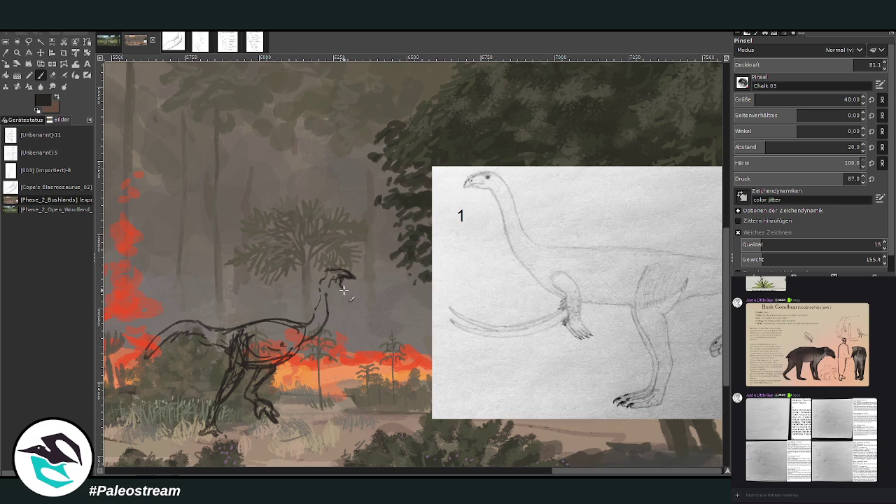
pyautogui.moveTo(339, 280); pyautogui.dragTo(329, 290)
# Step: Zoom in on the sauropod and birds, then on the dark feathered dinosaurs in the Open Woodland painting
pyautogui.click(109, 44)
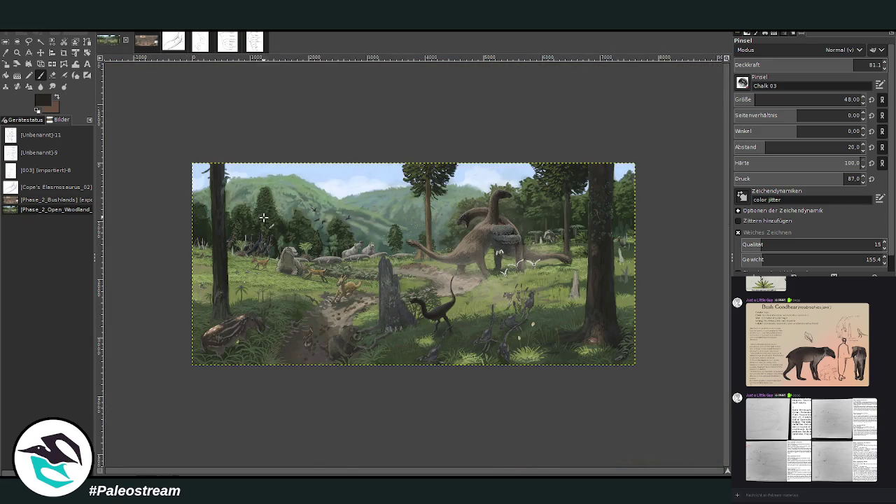
pyautogui.click(17, 53)
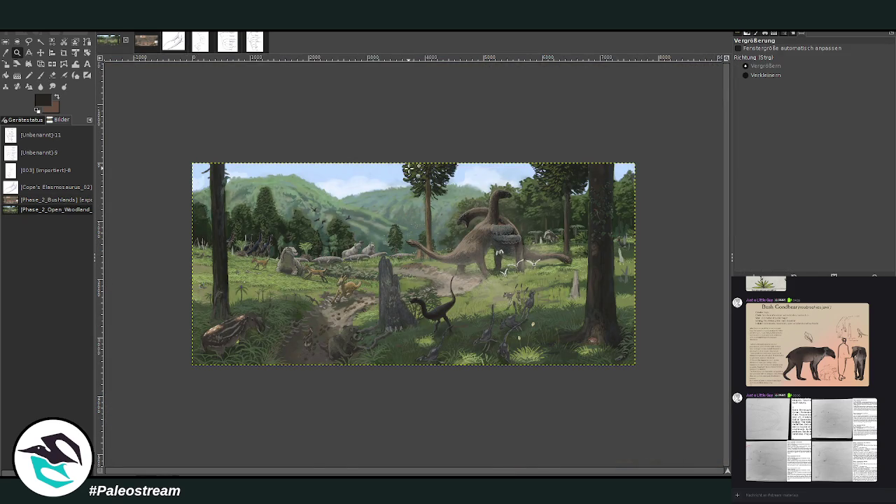
pyautogui.moveTo(461, 196); pyautogui.dragTo(517, 282)
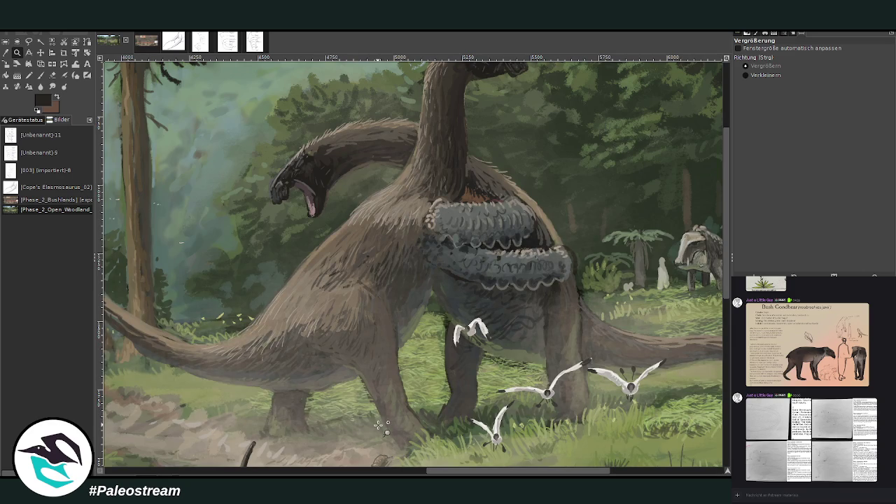
pyautogui.moveTo(448, 474); pyautogui.dragTo(172, 474)
pyautogui.moveTo(165, 180); pyautogui.dragTo(399, 340)
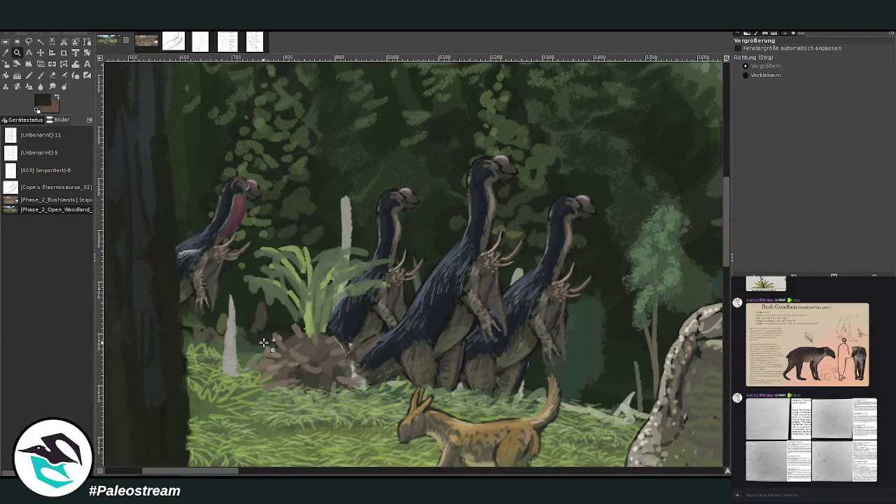
# Step: Zoom back out over the landscape, pan around, and return to the forest fire sketch
pyautogui.keyDown('ctrl'); pyautogui.click(275, 341); pyautogui.keyUp('ctrl')
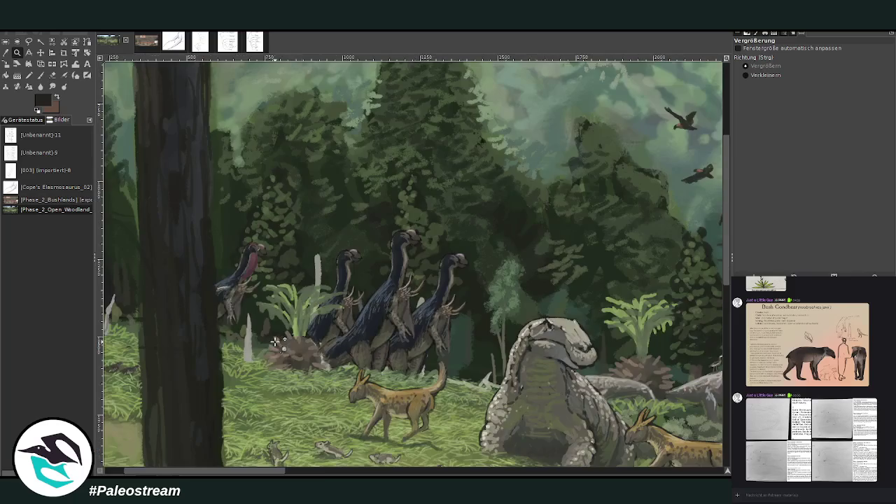
pyautogui.keyDown('ctrl'); pyautogui.click(275, 341); pyautogui.keyUp('ctrl')
pyautogui.keyDown('ctrl'); pyautogui.click(275, 341); pyautogui.keyUp('ctrl')
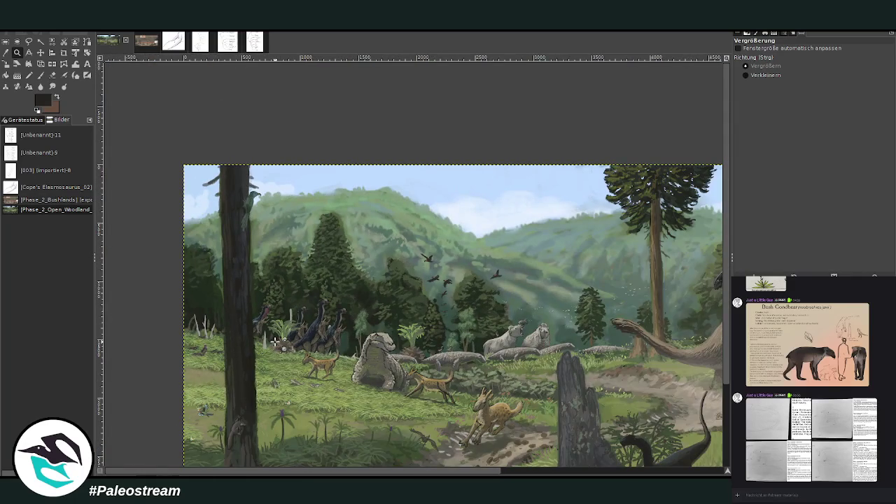
pyautogui.scroll(-3, 726, 357)
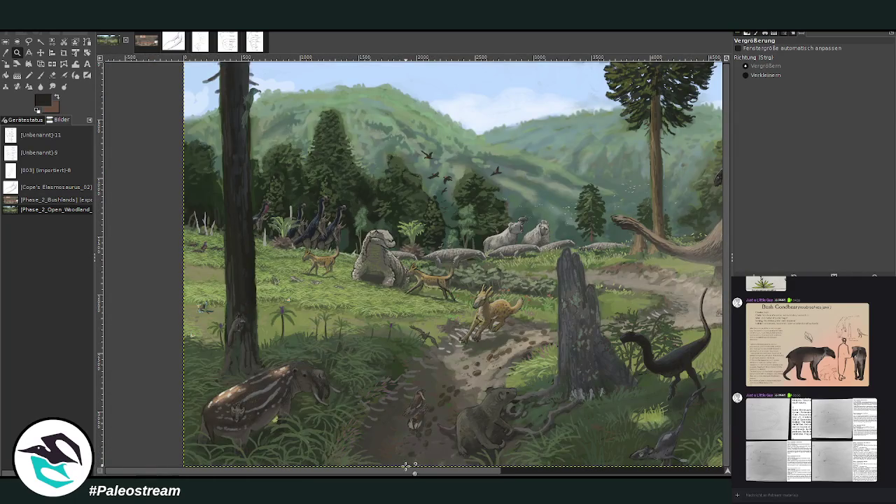
pyautogui.hscroll(5, 406, 468)
pyautogui.hscroll(5, 413, 264)
pyautogui.hscroll(3, 412, 263)
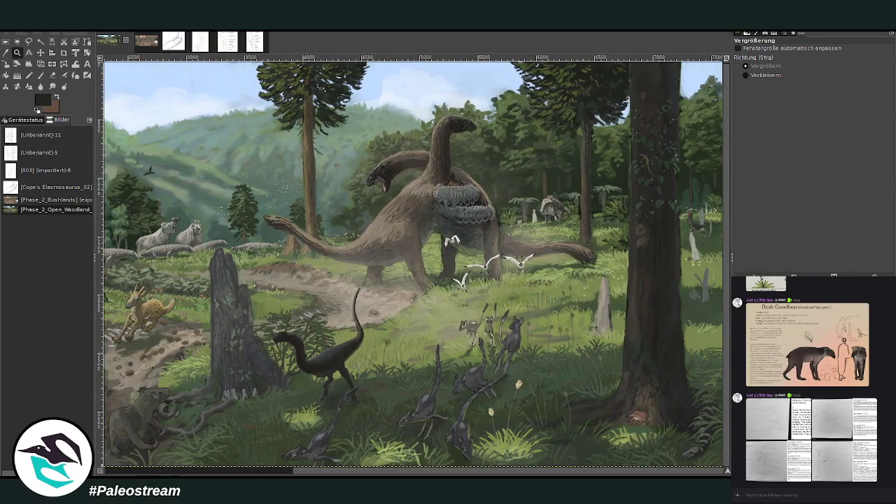
pyautogui.hscroll(-5, 388, 471)
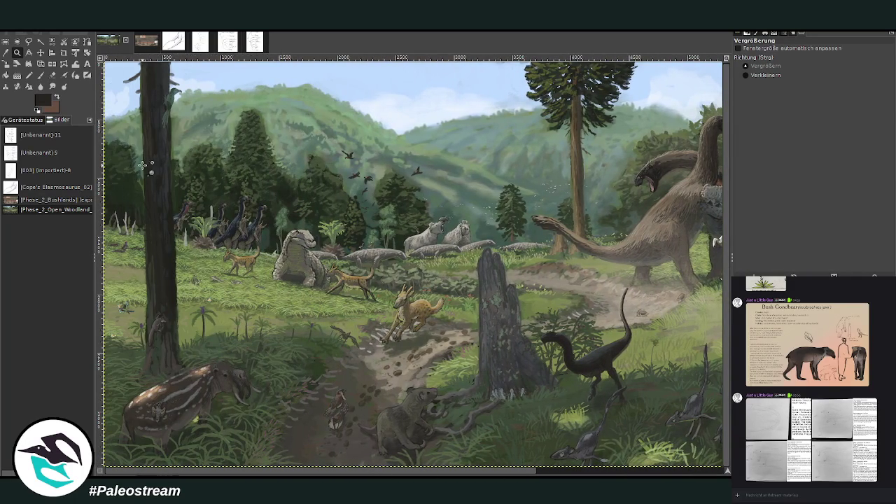
pyautogui.click(153, 43)
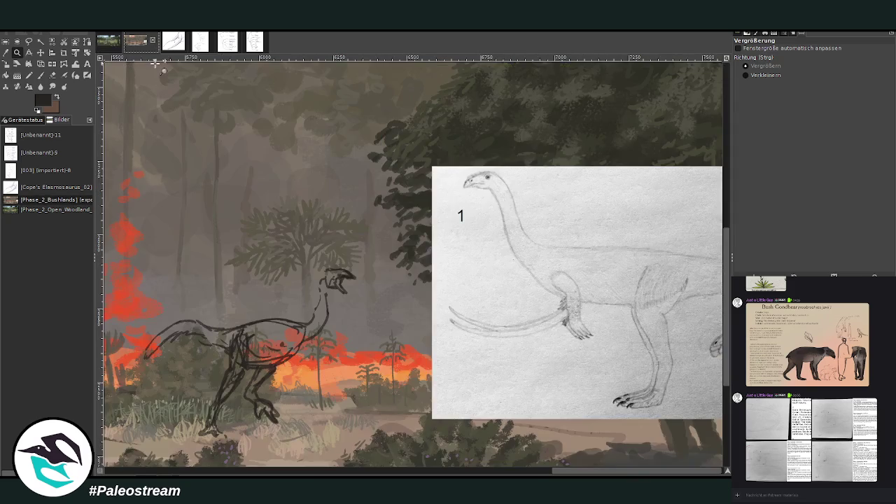
# Step: Sketch Chalk 03 lines on the creature's chest, arm and leg, undoing the thigh and hip strokes
pyautogui.click(40, 74)
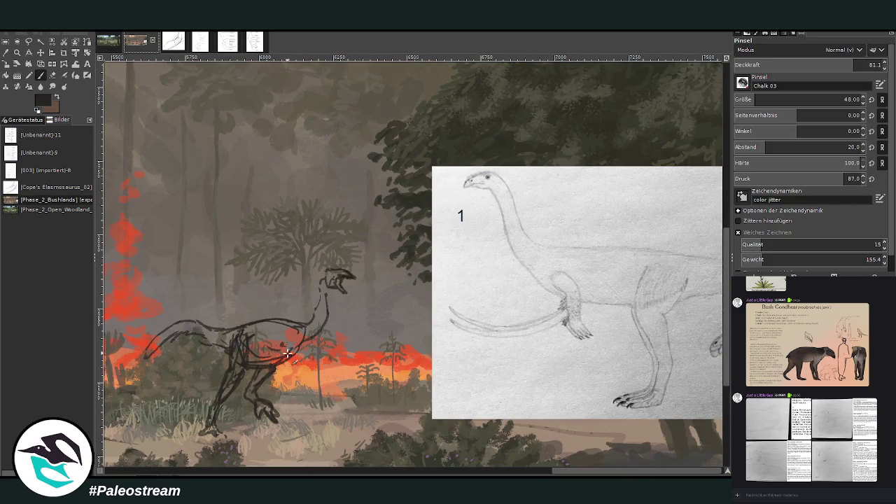
pyautogui.moveTo(289, 349)
pyautogui.mouseDown()
pyautogui.moveTo(270, 353)
pyautogui.moveTo(306, 371)
pyautogui.moveTo(301, 360)
pyautogui.moveTo(309, 379)
pyautogui.moveTo(280, 354)
pyautogui.moveTo(272, 364)
pyautogui.moveTo(287, 384)
pyautogui.mouseUp()
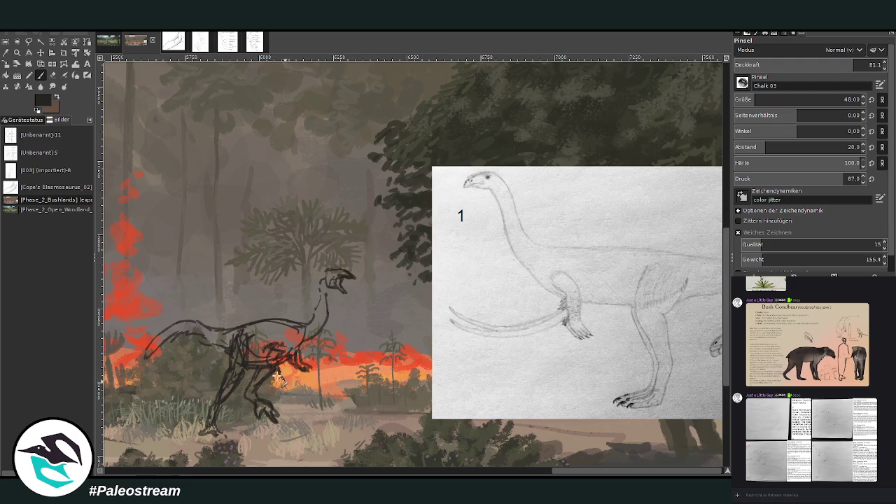
pyautogui.moveTo(279, 375)
pyautogui.mouseDown()
pyautogui.moveTo(287, 389)
pyautogui.moveTo(311, 359)
pyautogui.moveTo(342, 345)
pyautogui.moveTo(341, 321)
pyautogui.moveTo(300, 351)
pyautogui.moveTo(336, 346)
pyautogui.moveTo(341, 319)
pyautogui.mouseUp()
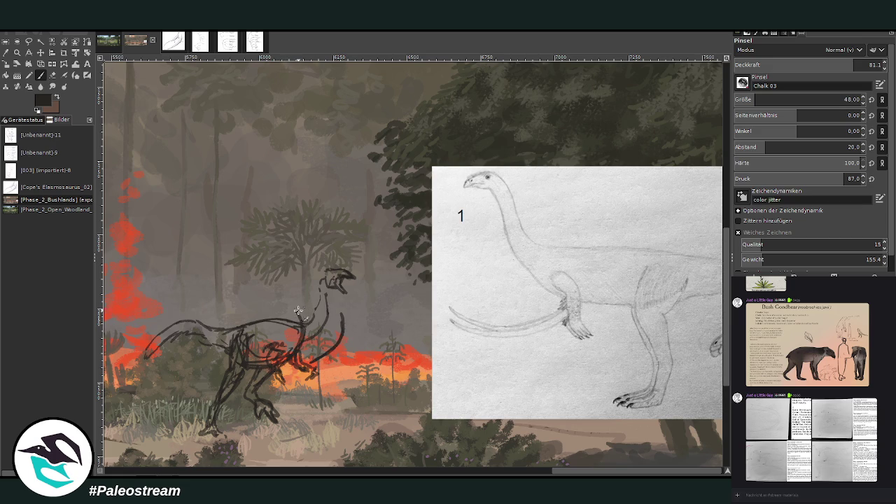
pyautogui.hotkey('ctrl', 'z')
pyautogui.hotkey('ctrl', 'z')
pyautogui.hotkey('ctrl', 'z')
pyautogui.hotkey('ctrl', 'z')
pyautogui.hotkey('ctrl', 'z')
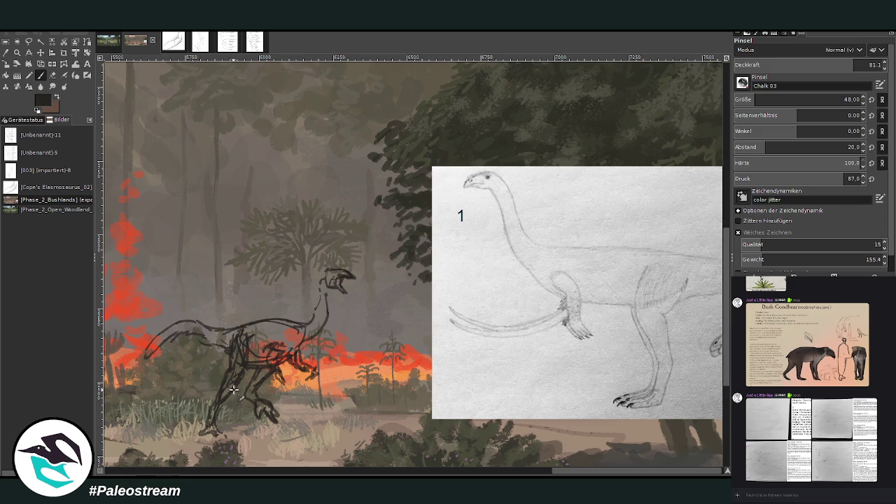
pyautogui.hscroll(-2, 350, 301)
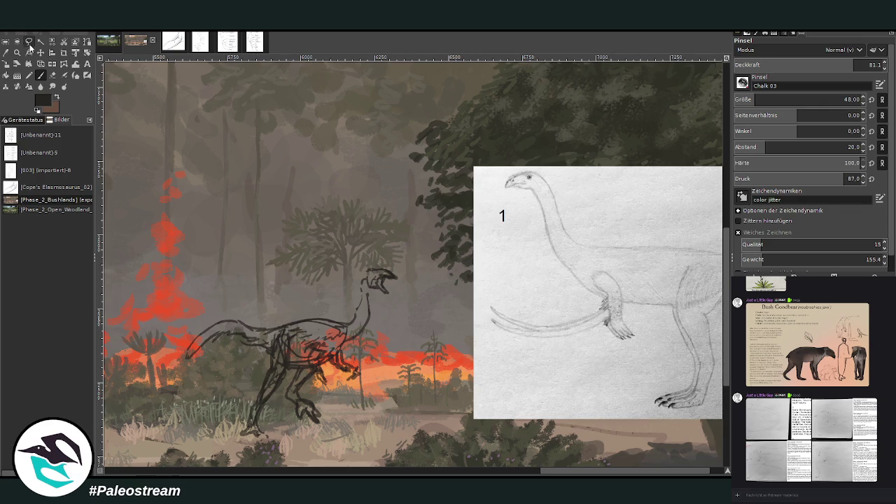
# Step: Lasso the creature's head with Free Select and scale it down atop the neck
pyautogui.click(28, 40)
pyautogui.moveTo(401, 301)
pyautogui.mouseDown()
pyautogui.moveTo(370, 296)
pyautogui.moveTo(393, 252)
pyautogui.moveTo(397, 299)
pyautogui.mouseUp()
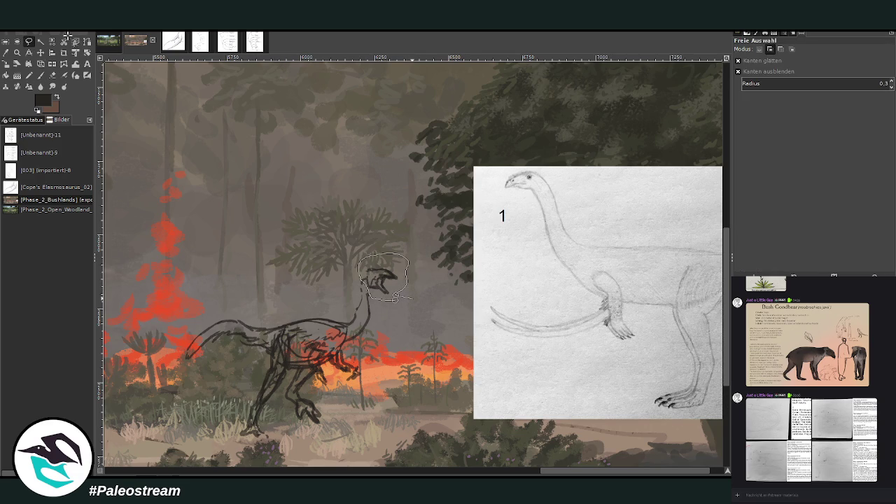
pyautogui.press('Return')
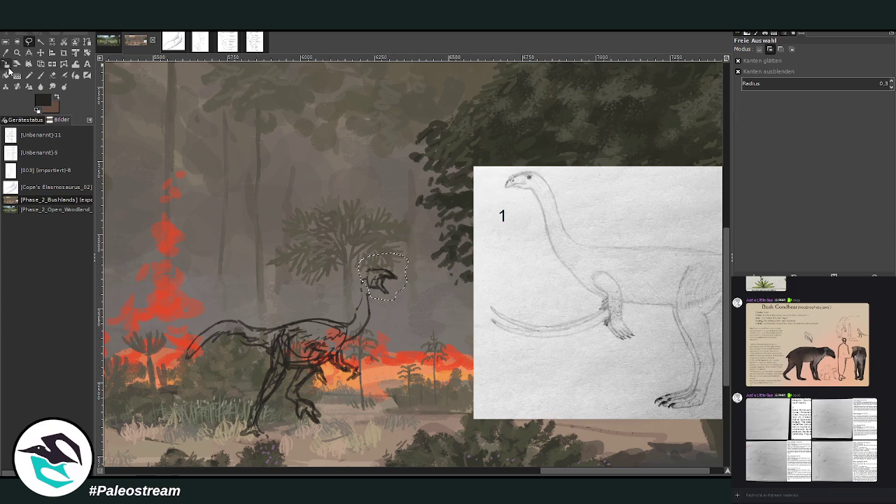
pyautogui.click(7, 64)
pyautogui.click(381, 273)
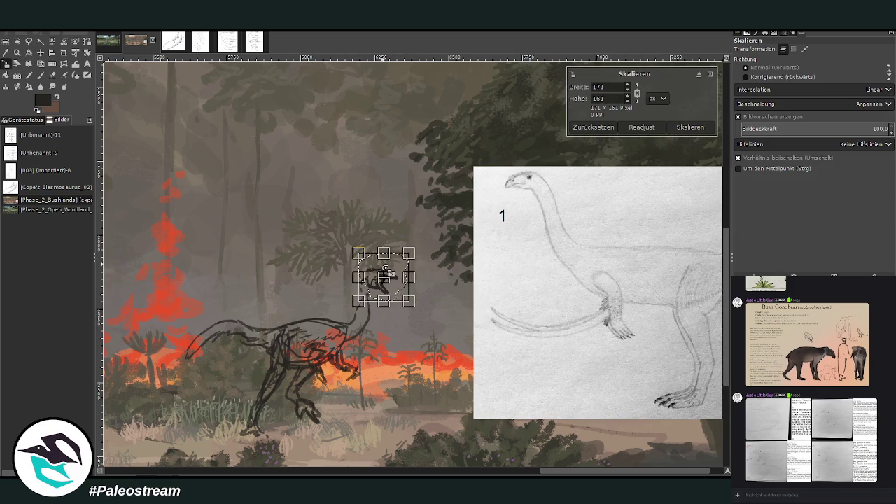
pyautogui.moveTo(402, 270); pyautogui.dragTo(409, 302)
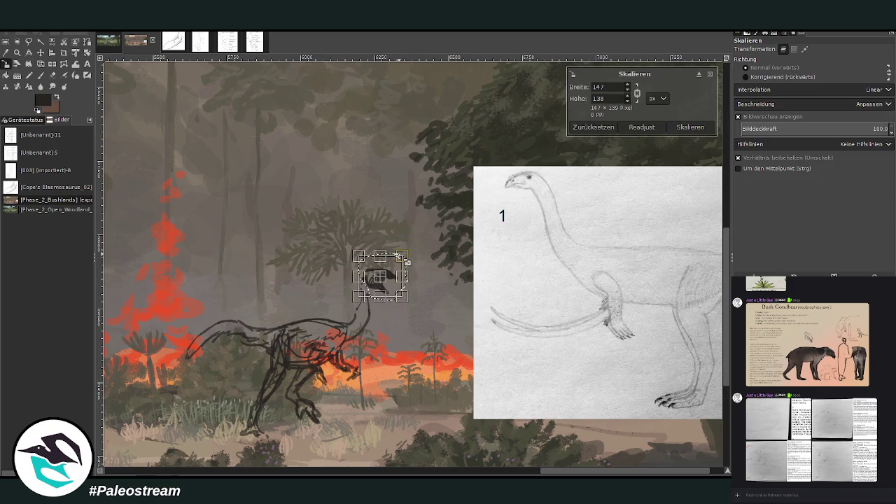
pyautogui.press('Return')
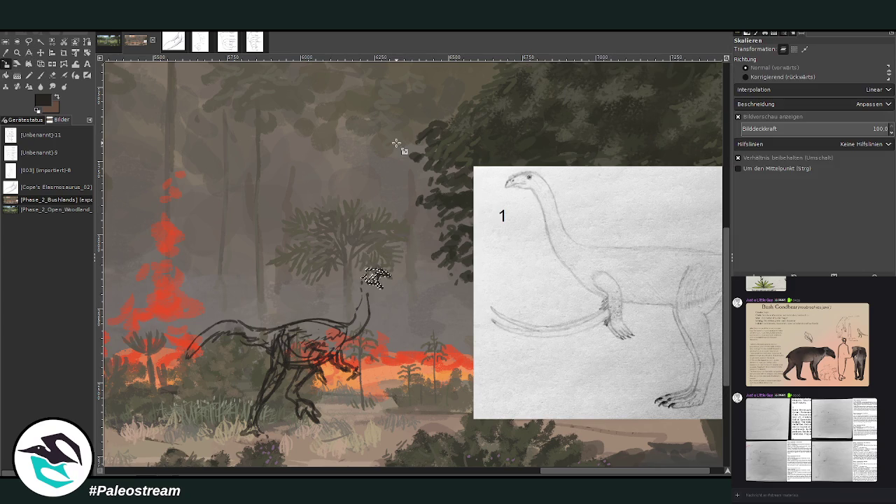
pyautogui.click(39, 75)
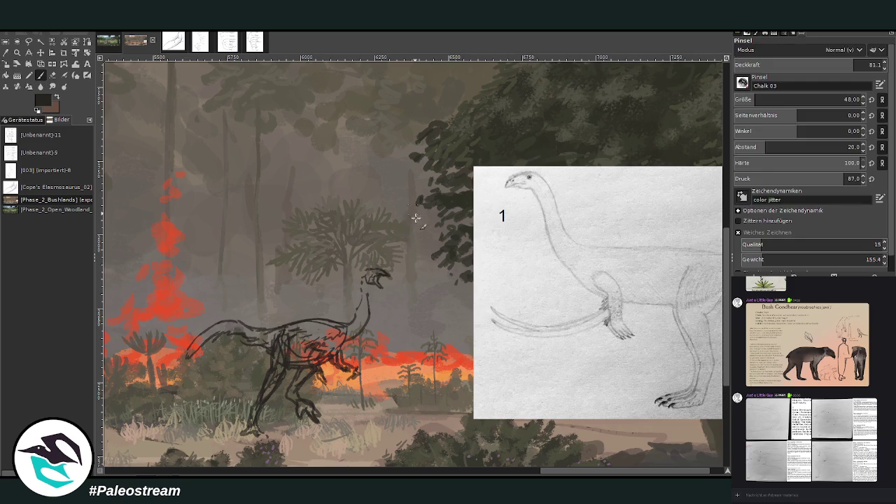
# Step: Draw a line down the back of the neck to join the smaller head
pyautogui.moveTo(360, 277)
pyautogui.mouseDown()
pyautogui.moveTo(365, 300)
pyautogui.moveTo(352, 323)
pyautogui.mouseUp()
pyautogui.click(52, 75)
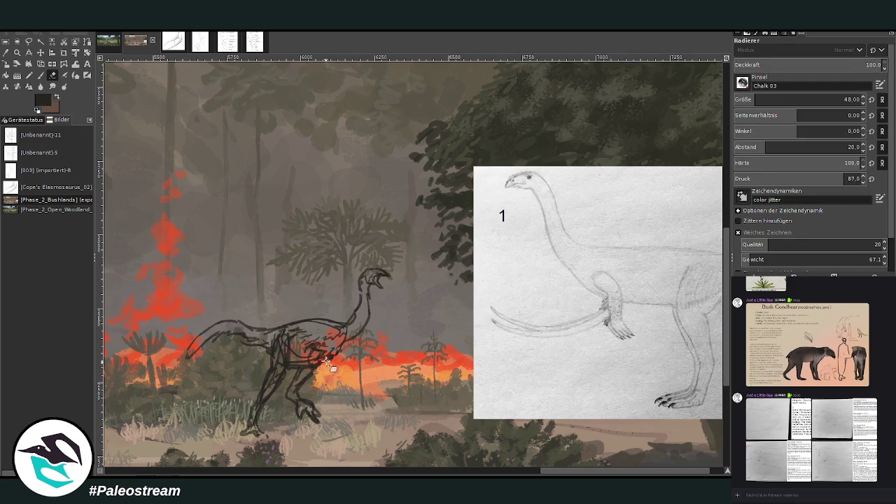
pyautogui.click(41, 75)
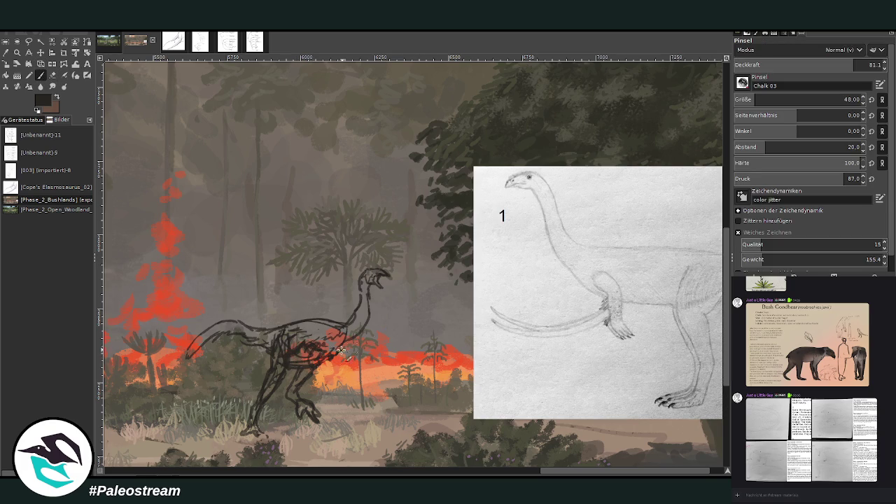
# Step: Shade the creature's thigh and leg, then reduce the brush size to 26
pyautogui.moveTo(298, 356)
pyautogui.mouseDown()
pyautogui.moveTo(317, 366)
pyautogui.moveTo(324, 359)
pyautogui.moveTo(350, 390)
pyautogui.mouseUp()
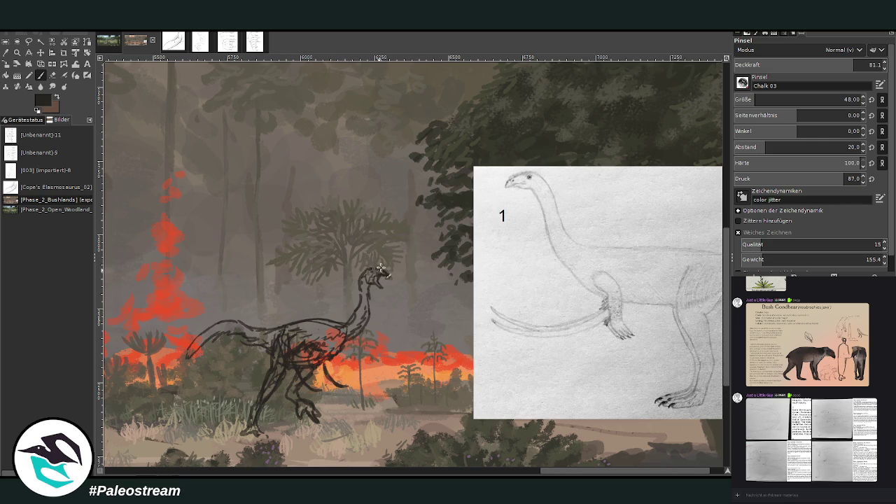
pyautogui.hotkey('shift', 'e')
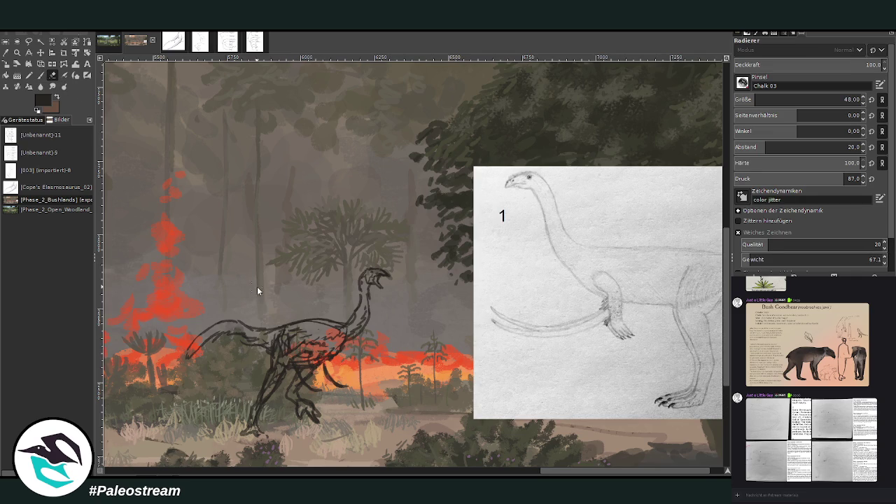
pyautogui.press('p')
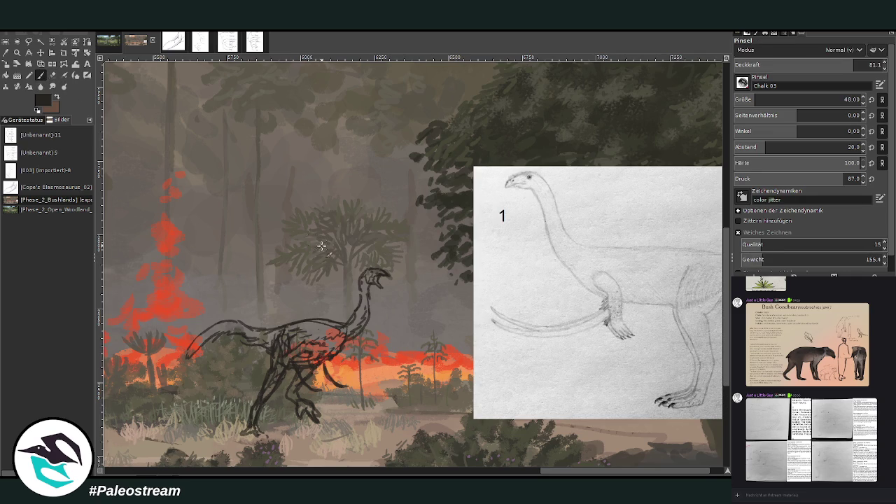
pyautogui.press('[')
pyautogui.press('[')
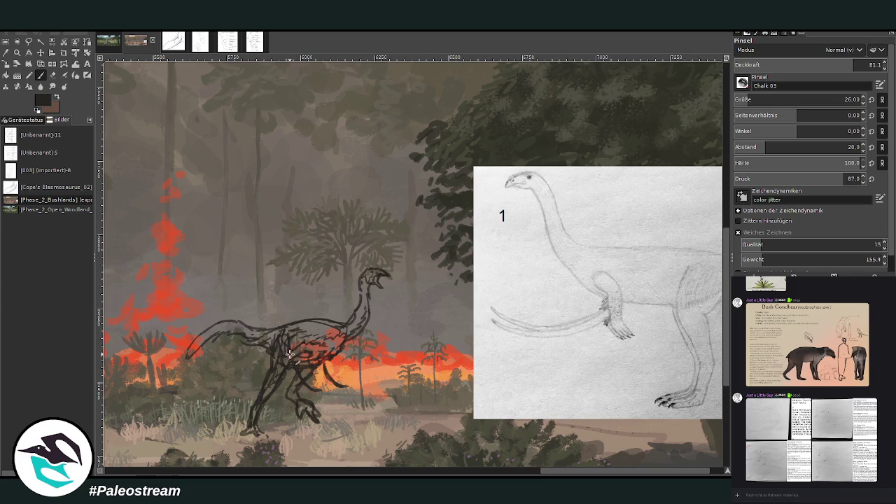